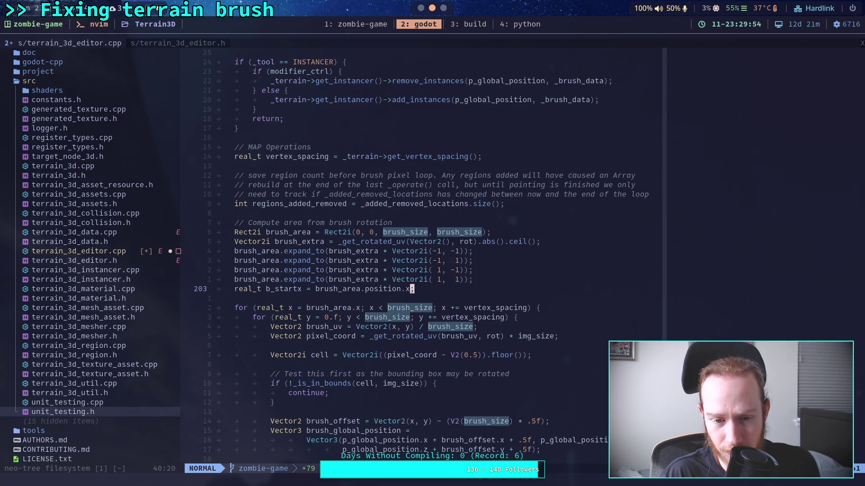
Rename b_startx to b_start and add 'real_t b_end = brush_area.position.x + brush_area.size.x;' below it
{"action": "key", "text": "b"}
{"action": "key", "text": "b"}
{"action": "key", "text": "b"}
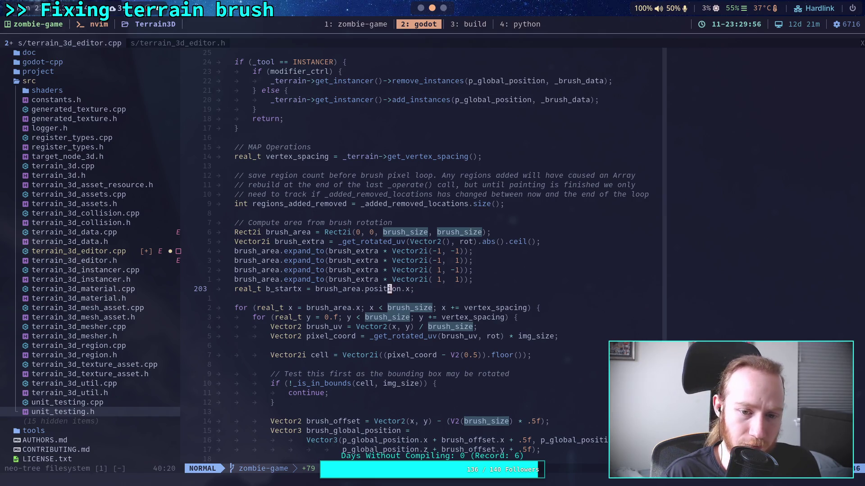
{"action": "key", "text": "i"}
{"action": "key", "text": "BackSpace"}
{"action": "key", "text": "Escape"}
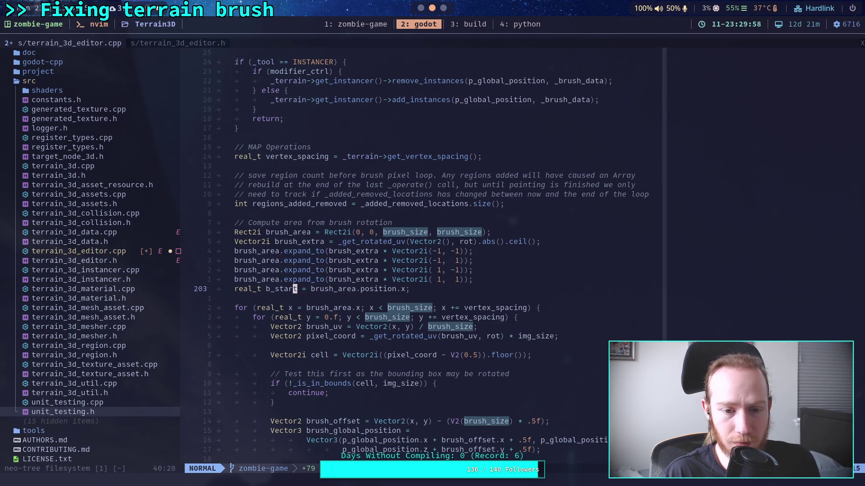
{"action": "key", "text": "o"}
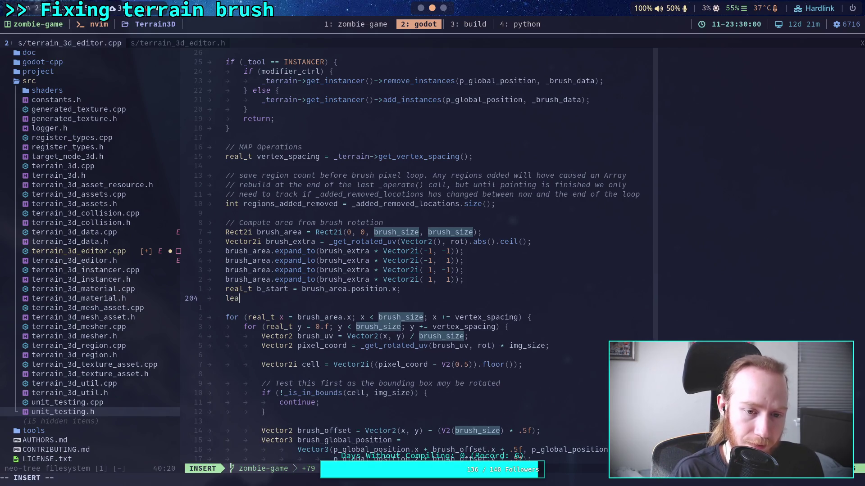
{"action": "type", "text": "real_t"}
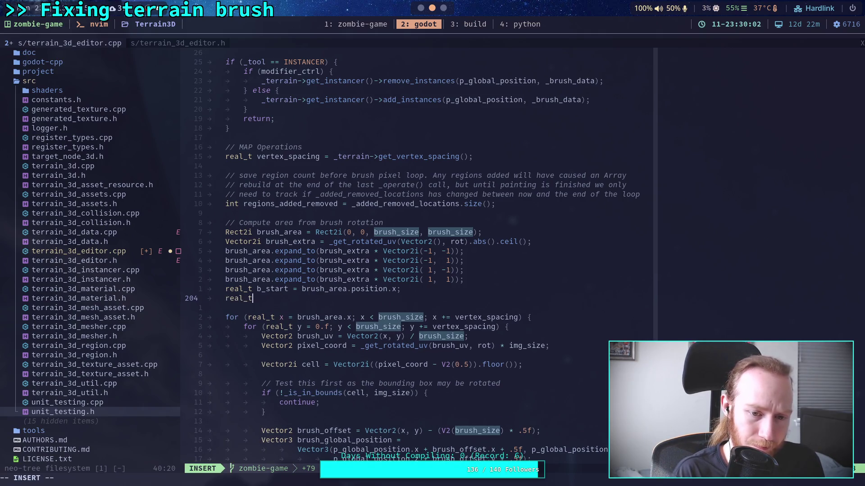
{"action": "type", "text": " b_end = b"}
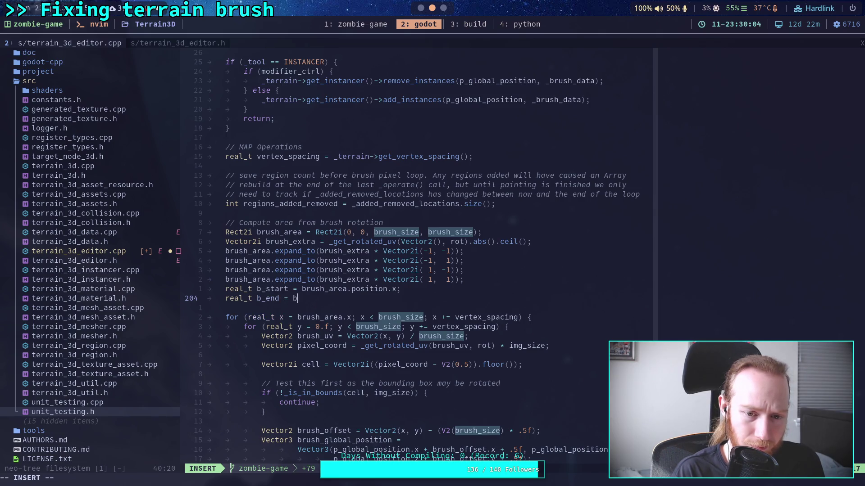
{"action": "type", "text": "rush_area.pos"}
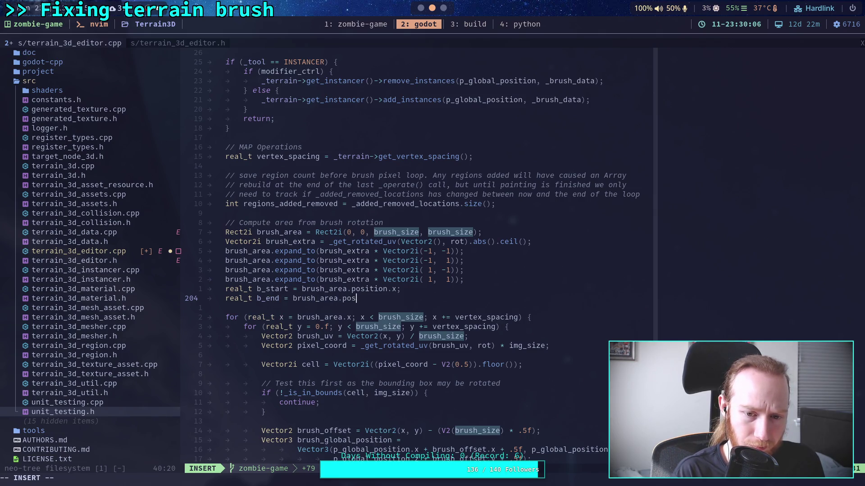
{"action": "type", "text": "ition.x + brush"}
{"action": "type", "text": "_area."}
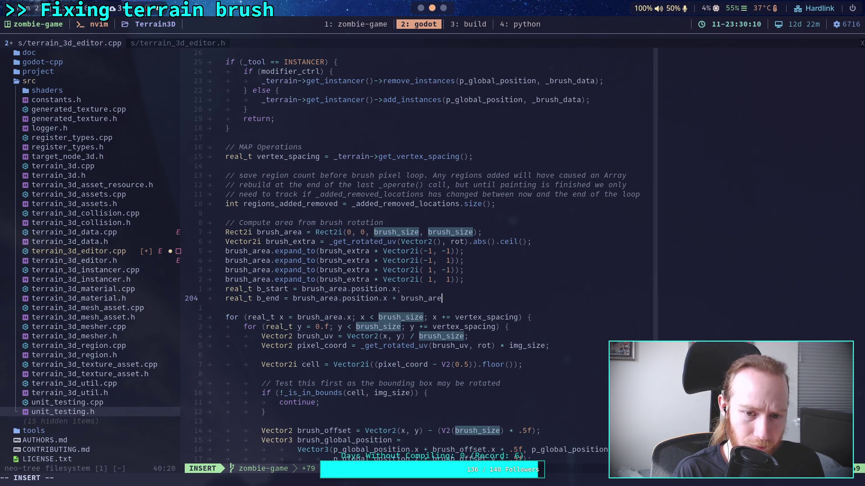
{"action": "type", "text": "size.x;"}
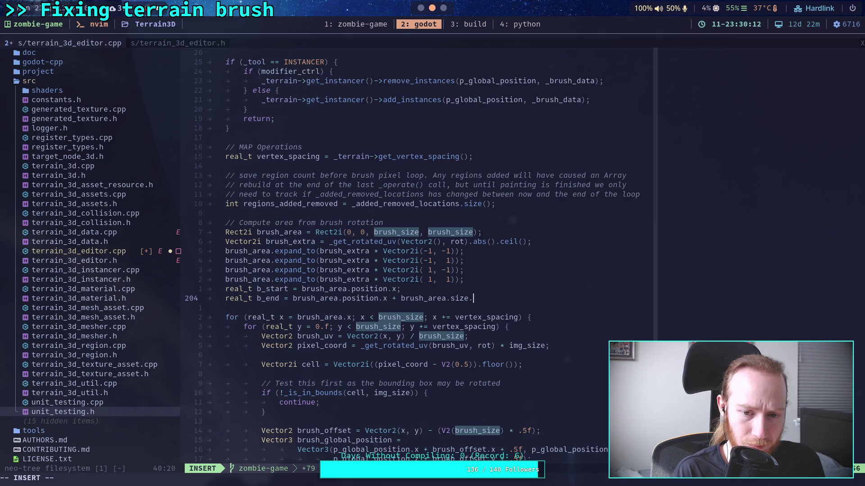
{"action": "key", "text": "Escape"}
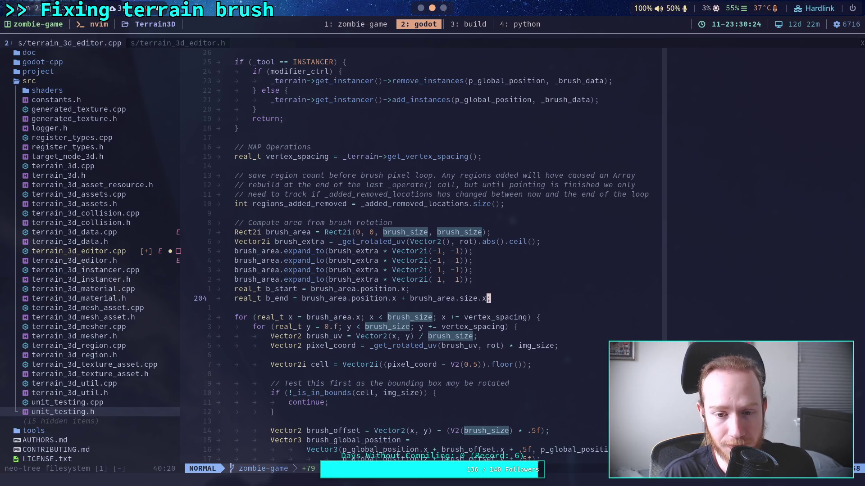
Make the x brush loop run from b_start up to b_end
{"action": "key", "text": "j"}
{"action": "key", "text": "j"}
{"action": "key", "text": "F"}
{"action": "key", "text": "semicolon"}
{"action": "key", "text": "semicolon"}
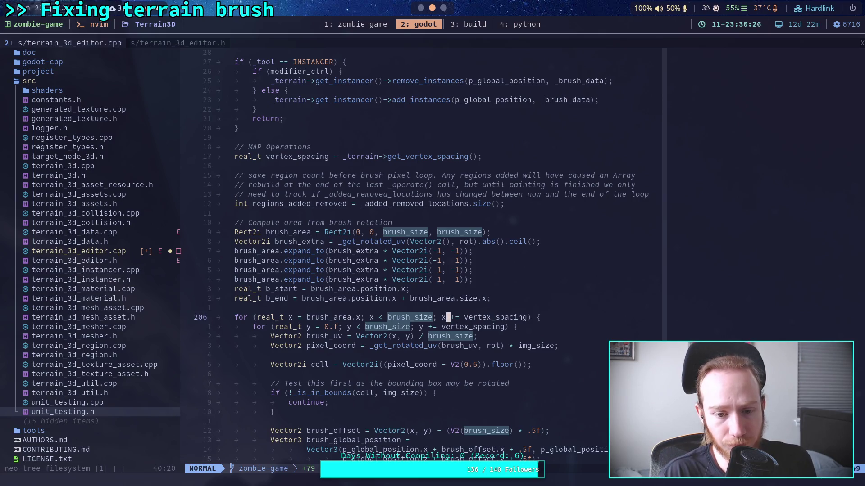
{"action": "key", "text": "h"}
{"action": "key", "text": "i"}
{"action": "key", "text": "BackSpace"}
{"action": "key", "text": "BackSpace"}
{"action": "key", "text": "BackSpace"}
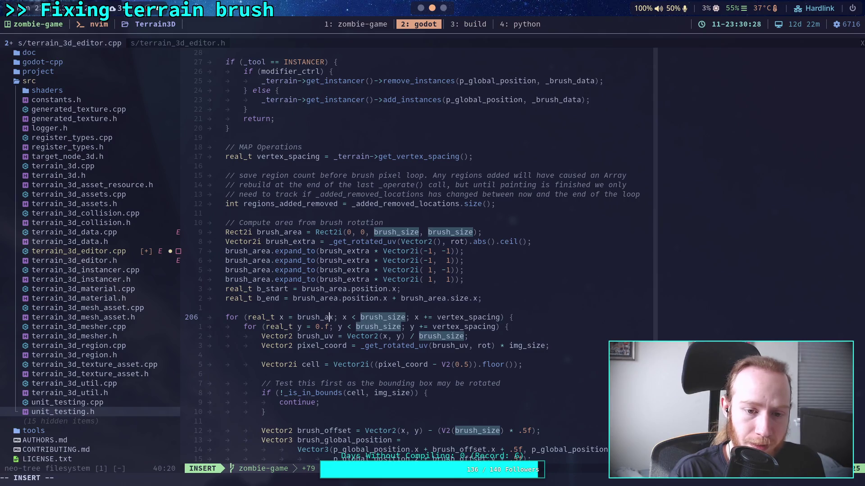
{"action": "key", "text": "BackSpace"}
{"action": "key", "text": "BackSpace"}
{"action": "key", "text": "BackSpace"}
{"action": "type", "text": "_starte"}
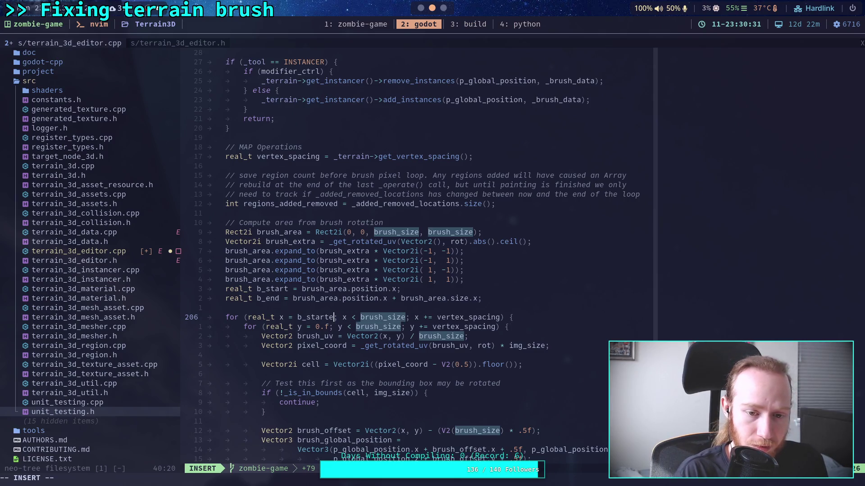
{"action": "key", "text": "Right"}
{"action": "key", "text": "BackSpace"}
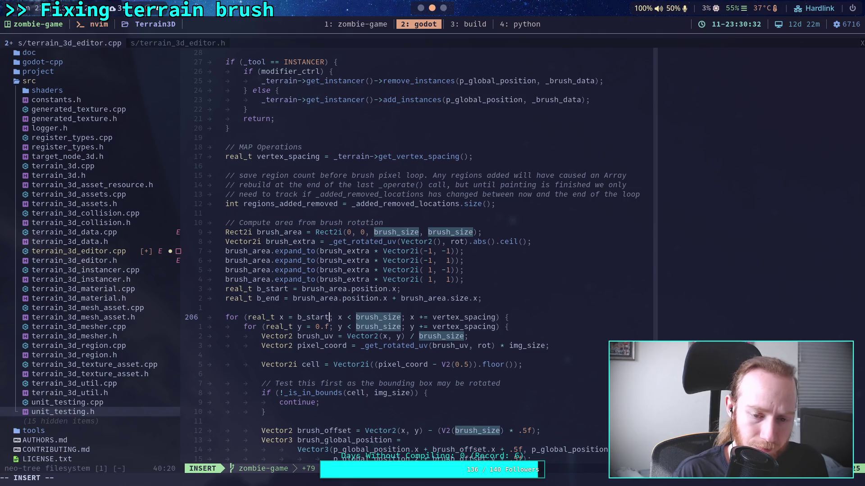
{"action": "key", "text": "Right"}
{"action": "key", "text": "Right"}
{"action": "key", "text": "Right"}
{"action": "key", "text": "BackSpace"}
{"action": "key", "text": "BackSpace"}
{"action": "key", "text": "BackSpace"}
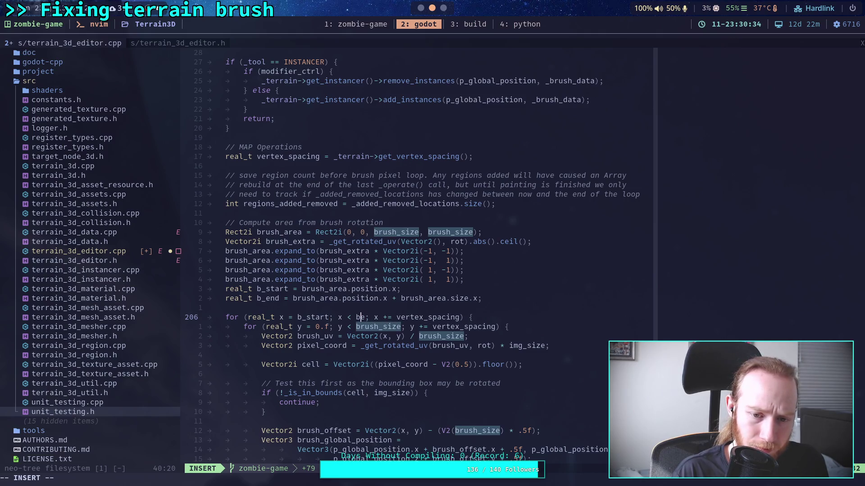
{"action": "type", "text": "_end"}
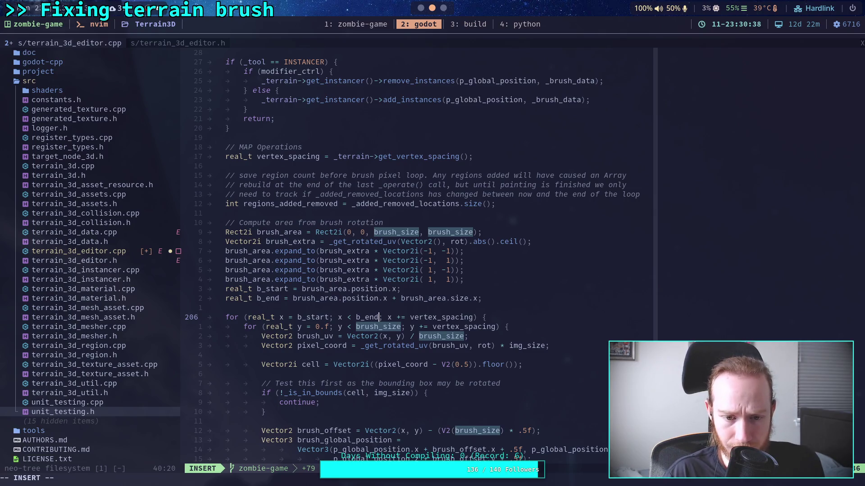
Make the y loop start at b_starte and end at b_end, then save with :w
{"action": "key", "text": "Down"}
{"action": "key", "text": "Left"}
{"action": "key", "text": "Left"}
{"action": "key", "text": "Left"}
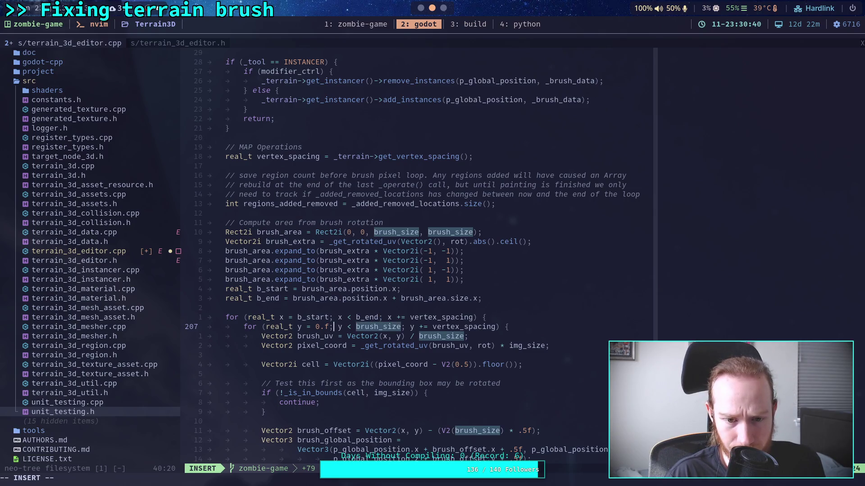
{"action": "key", "text": "BackSpace"}
{"action": "key", "text": "BackSpace"}
{"action": "key", "text": "BackSpace"}
{"action": "type", "text": "b"}
{"action": "type", "text": "_starte"}
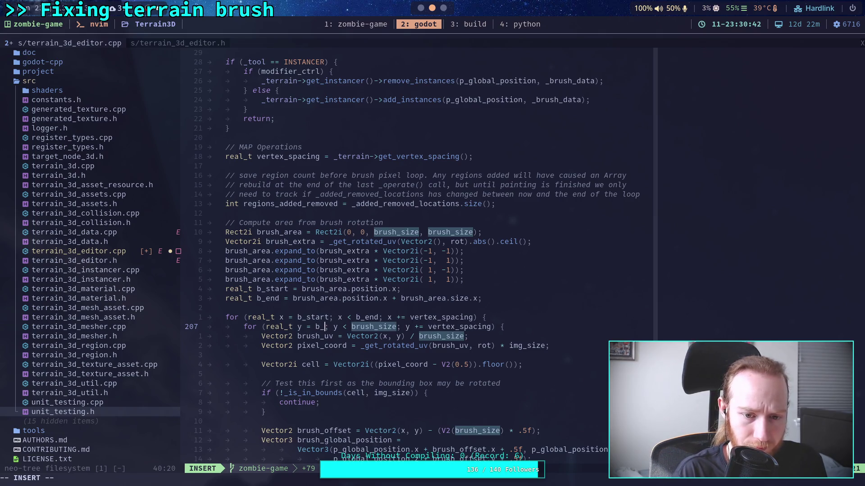
{"action": "key", "text": "Right"}
{"action": "key", "text": "Right"}
{"action": "key", "text": "Right"}
{"action": "key", "text": "Right"}
{"action": "key", "text": "Delete"}
{"action": "key", "text": "Delete"}
{"action": "key", "text": "Delete"}
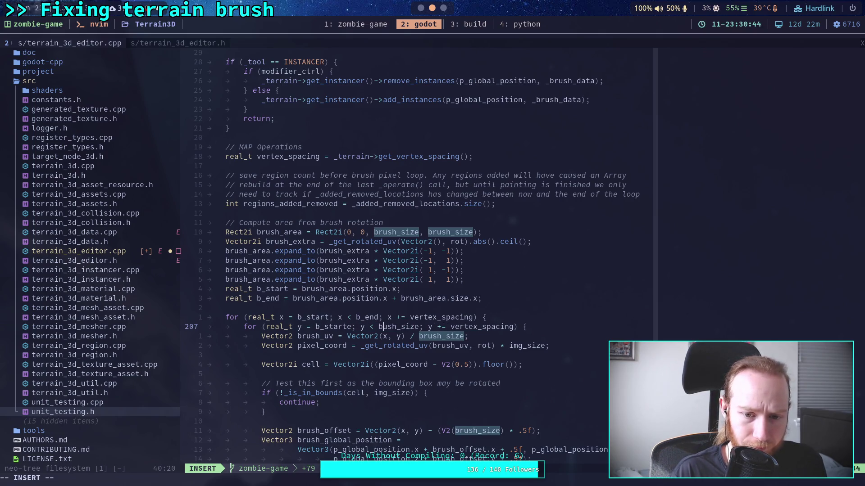
{"action": "type", "text": "_end"}
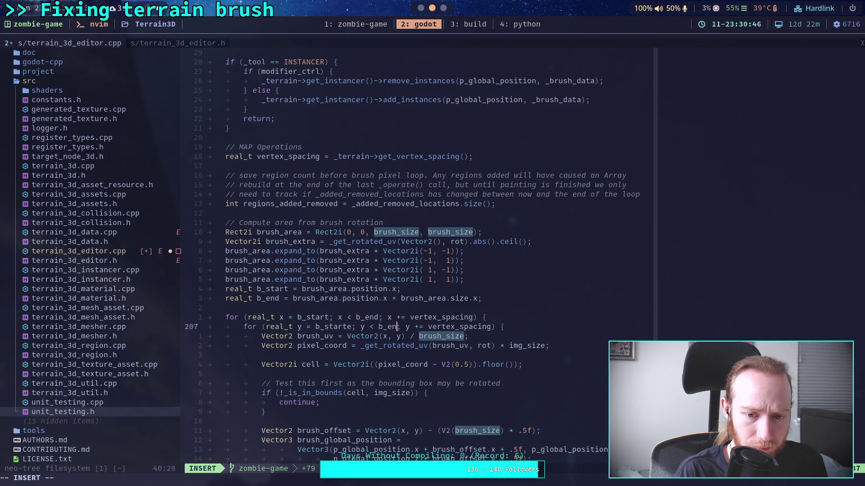
{"action": "key", "text": "Escape"}
{"action": "type", "text": ":w"}
{"action": "key", "text": "Return"}
{"action": "scroll", "coordinate": [496, 288], "scroll_direction": "down", "scroll_amount": 3}
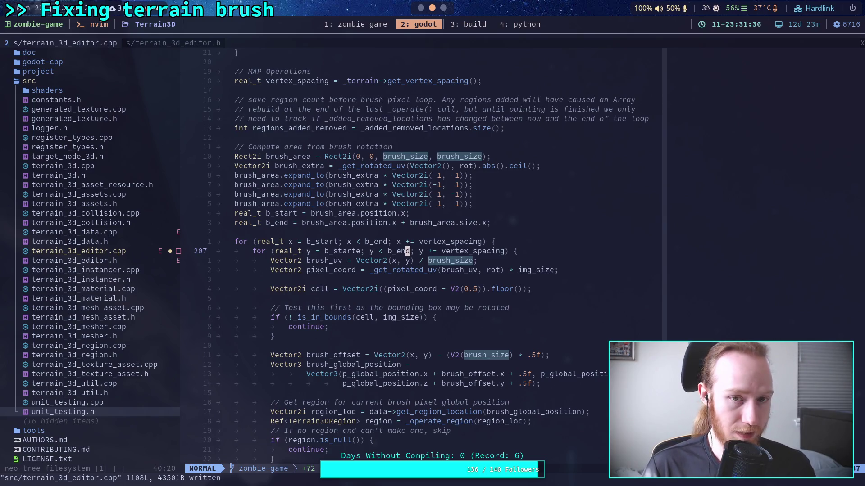
In the build terminal, quit the other Neovim session and cd into ../Terrain3D/
{"action": "key", "text": "alt+3"}
{"action": "type", "text": ":q"}
{"action": "key", "text": "Return"}
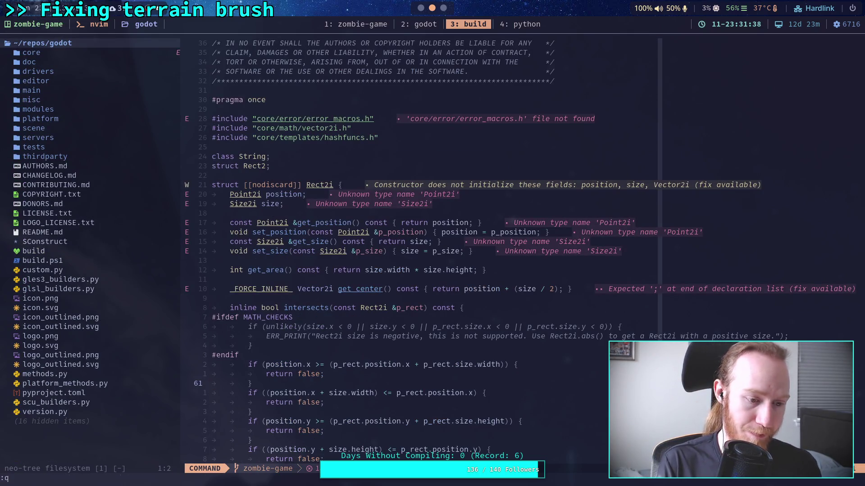
{"action": "key", "text": "Return"}
{"action": "type", "text": "cd ../T"}
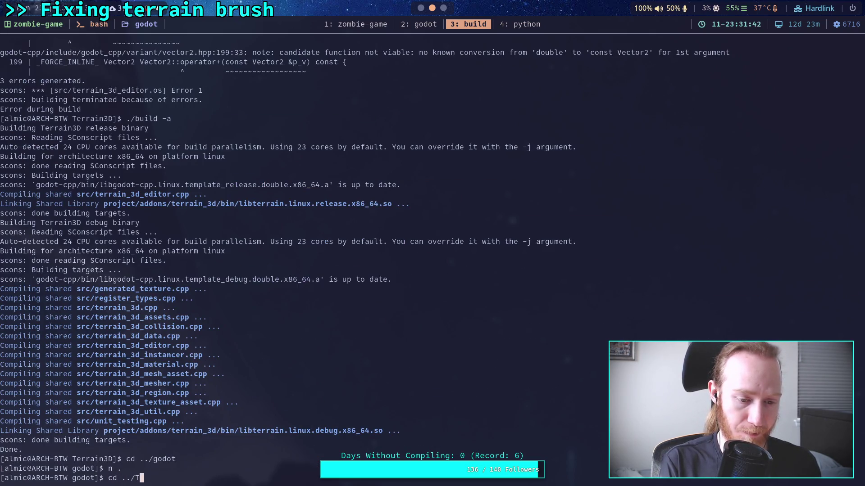
{"action": "key", "text": "Tab"}
{"action": "key", "text": "Return"}
Run ./build -a, which fails on the undeclared b_starte at line 207
{"action": "type", "text": "./b"}
{"action": "key", "text": "Tab"}
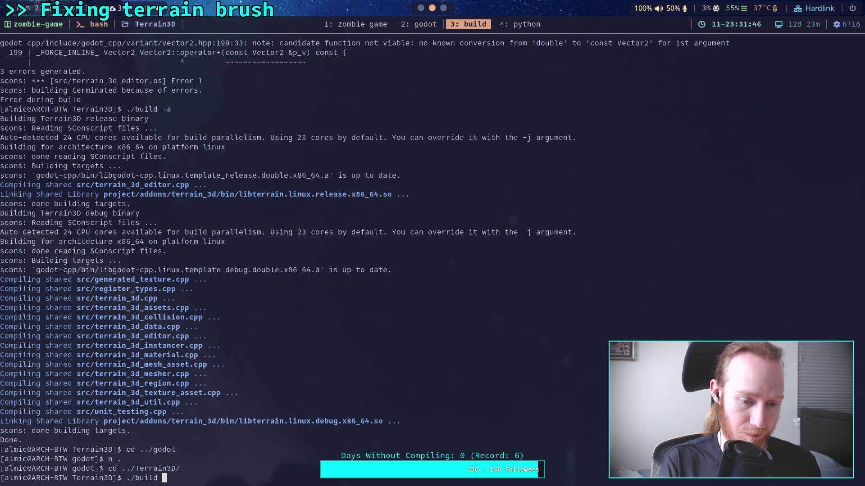
{"action": "type", "text": "-a"}
{"action": "key", "text": "Return"}
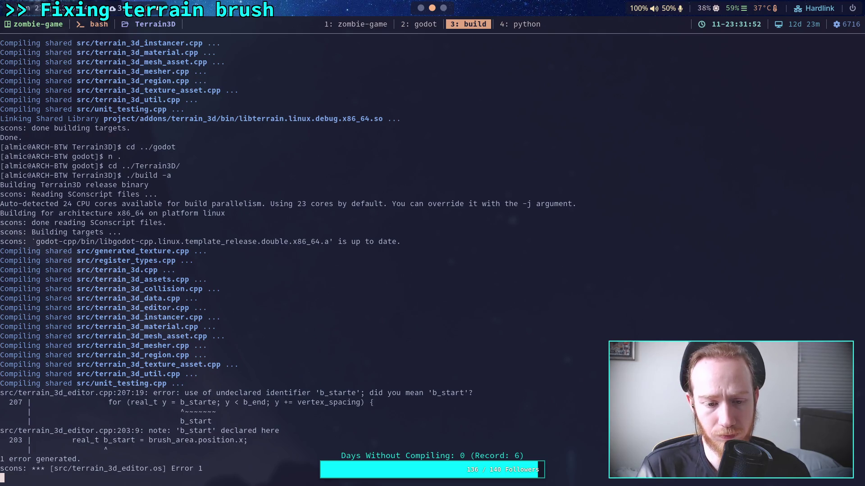
{"action": "left_click", "coordinate": [425, 23]}
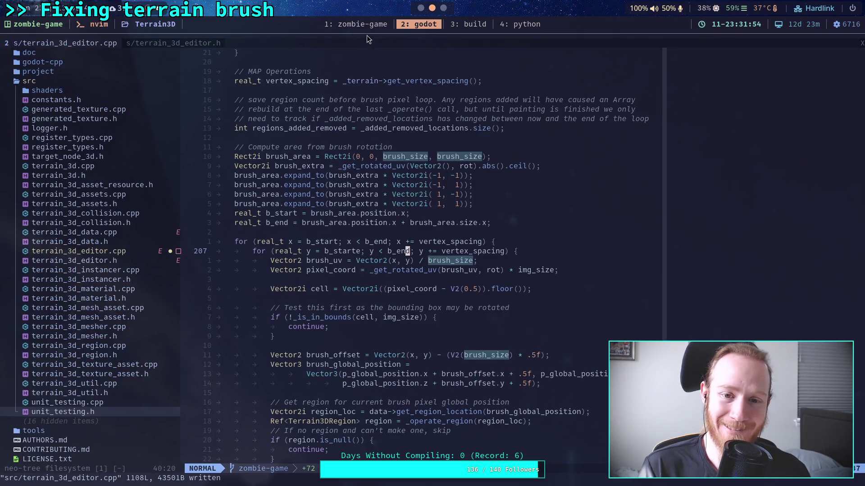
Correct b_starte to b_start on line 207 and save with :w
{"action": "left_click", "coordinate": [358, 250]}
{"action": "key", "text": "a"}
{"action": "key", "text": "BackSpace"}
{"action": "key", "text": "Escape"}
{"action": "type", "text": ":w"}
{"action": "key", "text": "Return"}
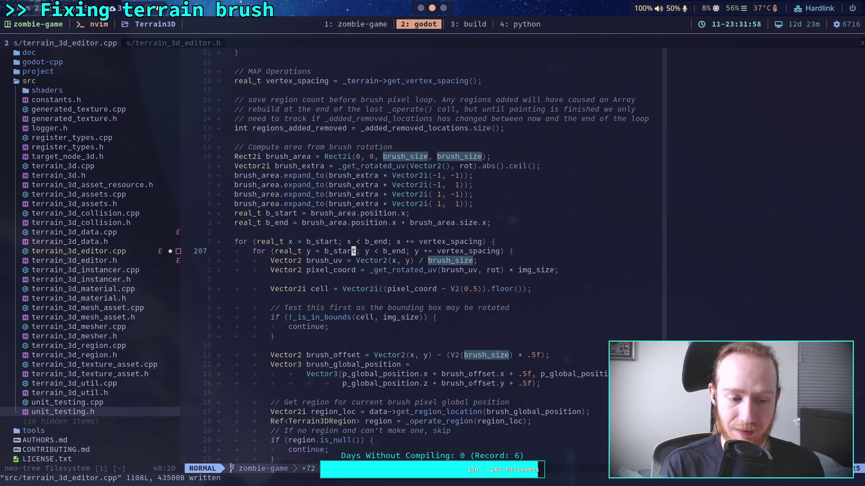
Rerun ./build -a in the build terminal
{"action": "left_click", "coordinate": [477, 28]}
{"action": "key", "text": "Up"}
{"action": "key", "text": "Return"}
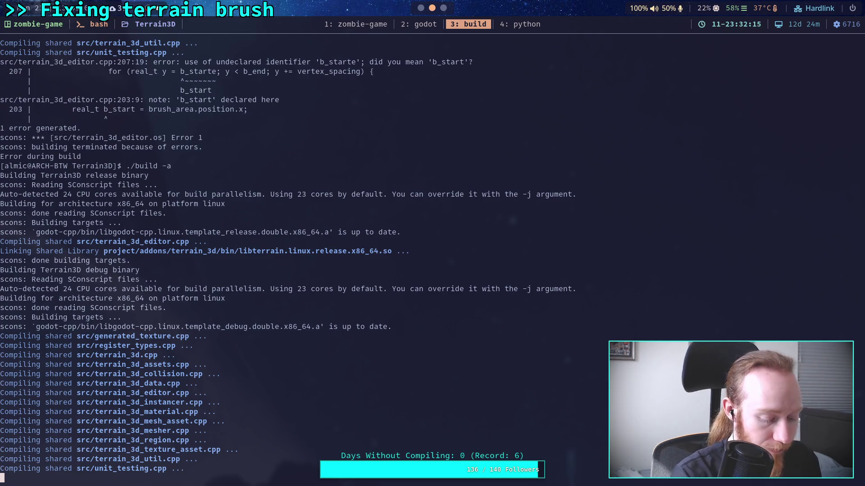
Let the release and debug builds compile, then switch to the Godot editor
{"action": "key", "text": "super+2"}
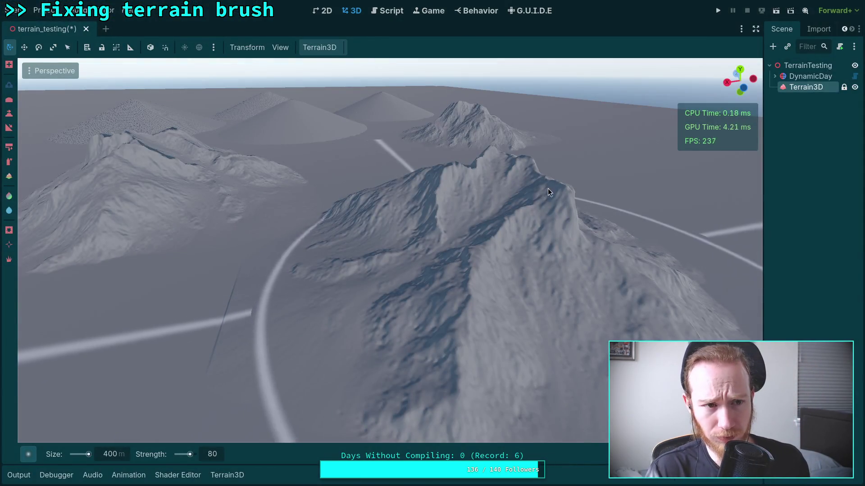
Undo the earlier terrain sculpts and select the Height tool with target height 0
{"action": "scroll", "coordinate": [390, 251], "scroll_direction": "down", "scroll_amount": 5}
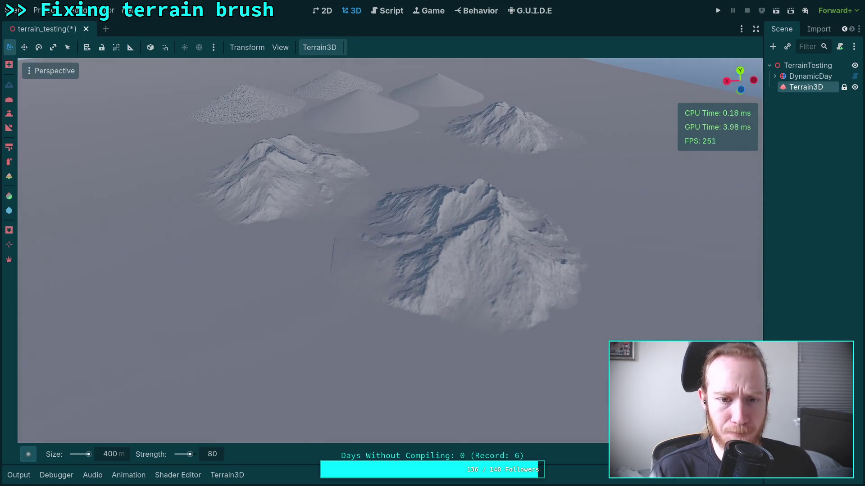
{"action": "key", "text": "ctrl+z"}
{"action": "key", "text": "ctrl+z"}
{"action": "key", "text": "ctrl+z"}
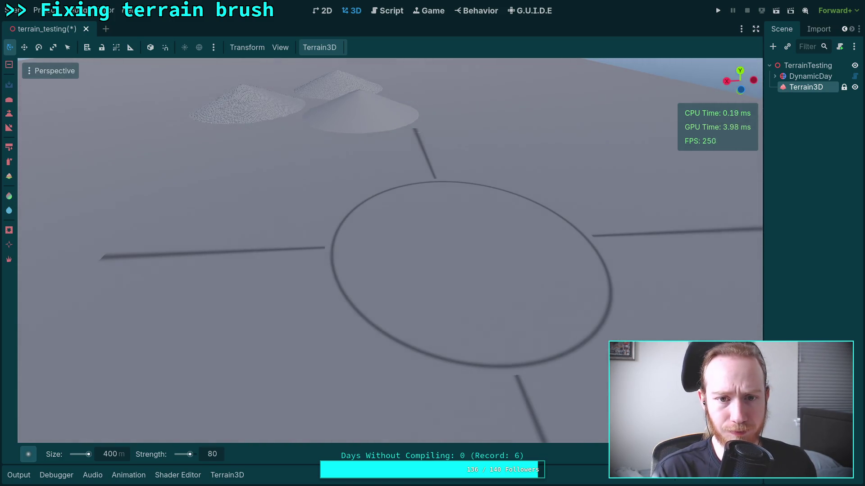
{"action": "key", "text": "ctrl+z"}
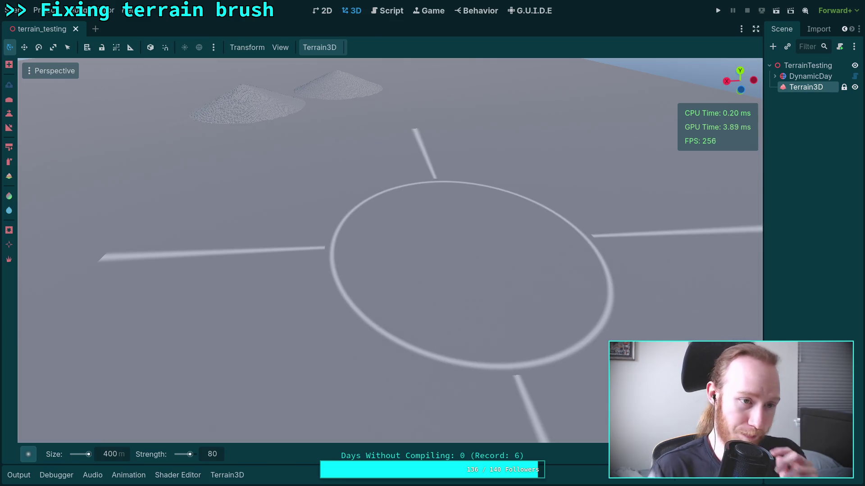
{"action": "left_click", "coordinate": [9, 116]}
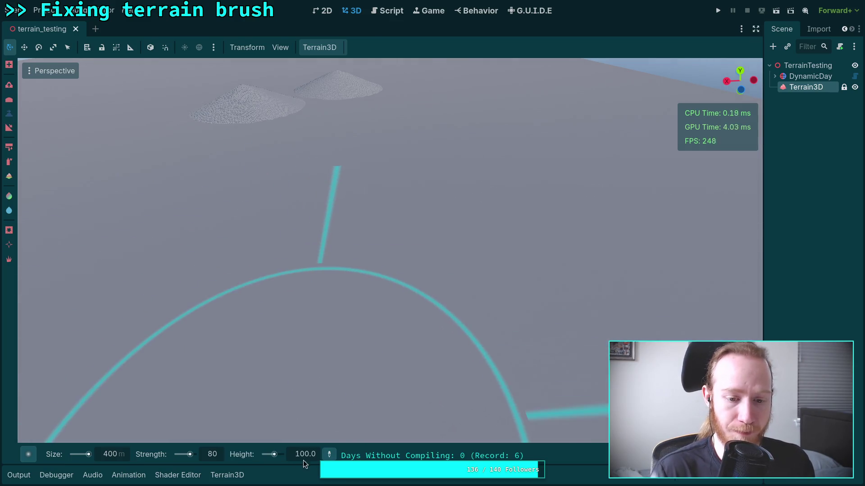
{"action": "type", "text": "0"}
{"action": "key", "text": "Return"}
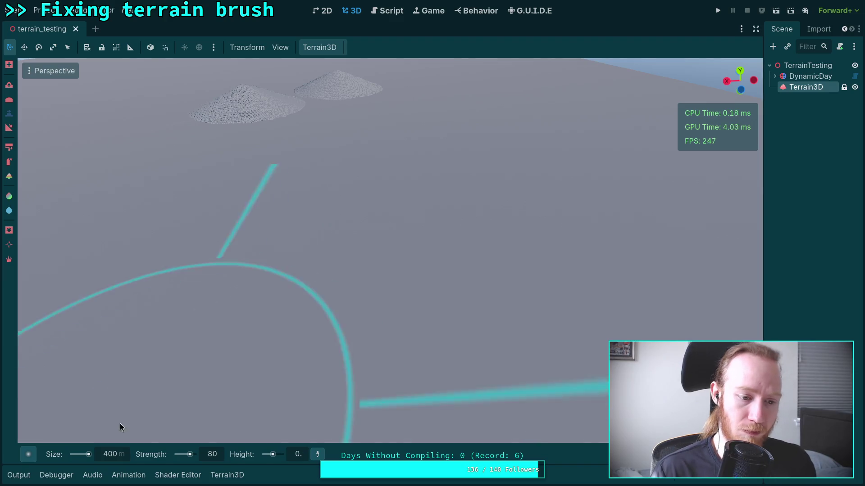
Fly toward the two hills and set the brush to strength 100 and size 200
{"action": "scroll", "coordinate": [150, 419], "scroll_direction": "down", "scroll_amount": 3}
{"action": "scroll", "coordinate": [150, 419], "scroll_direction": "up", "scroll_amount": 2}
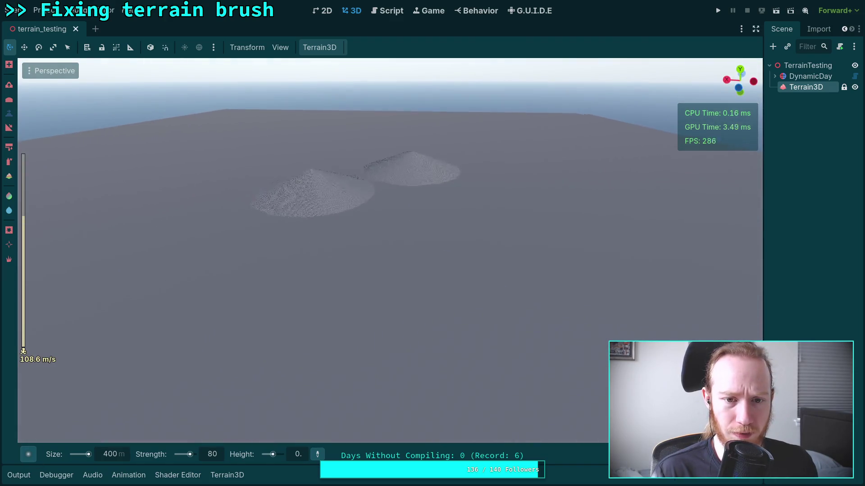
{"action": "key", "text": "w"}
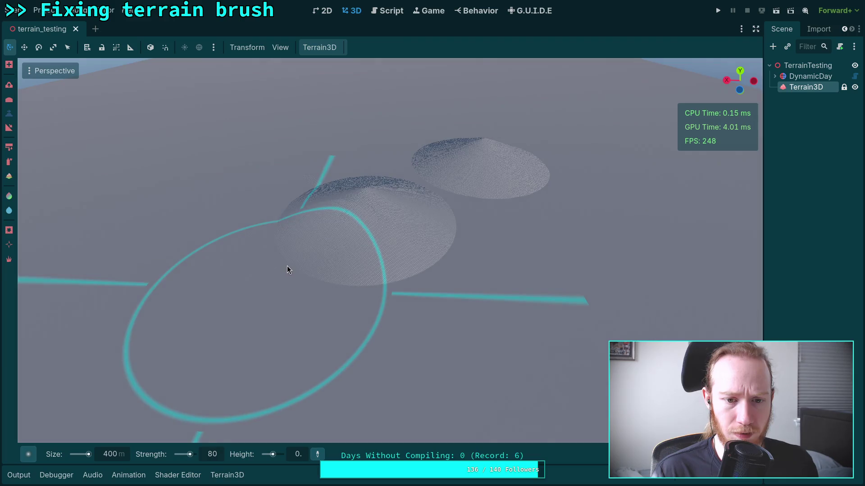
{"action": "left_click", "coordinate": [298, 263]}
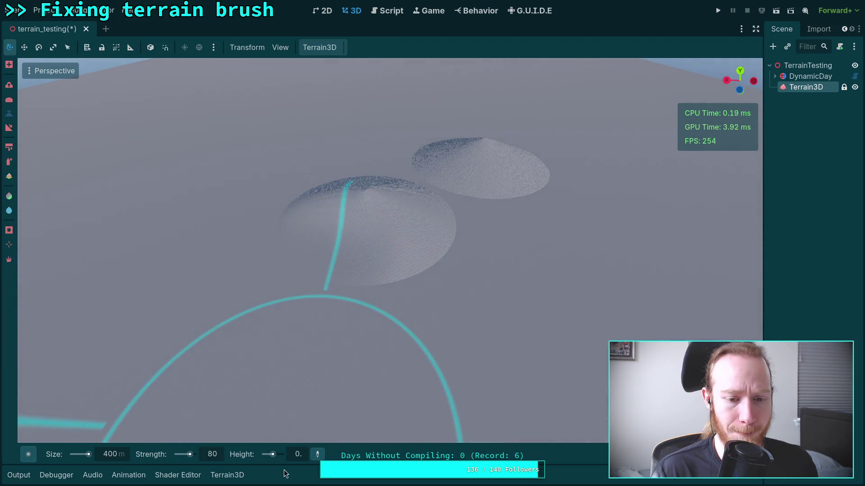
{"action": "left_click_drag", "start_coordinate": [214, 458], "coordinate": [223, 458]}
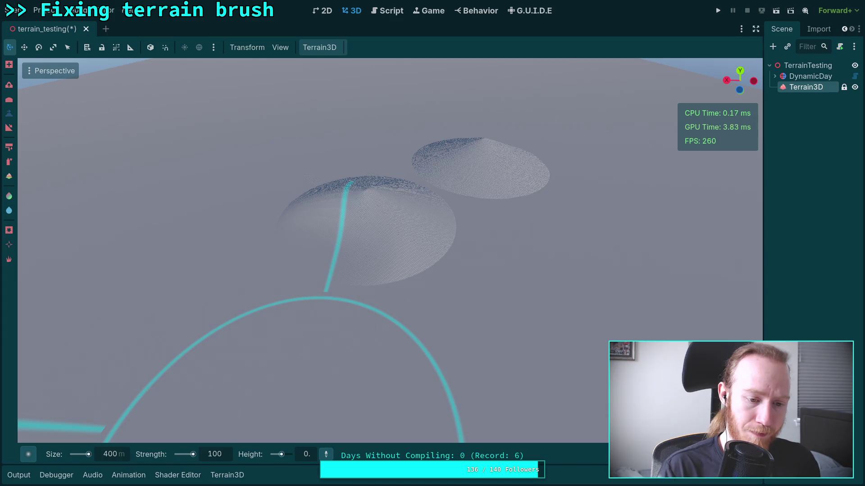
{"action": "double_click", "coordinate": [118, 456]}
{"action": "type", "text": "200"}
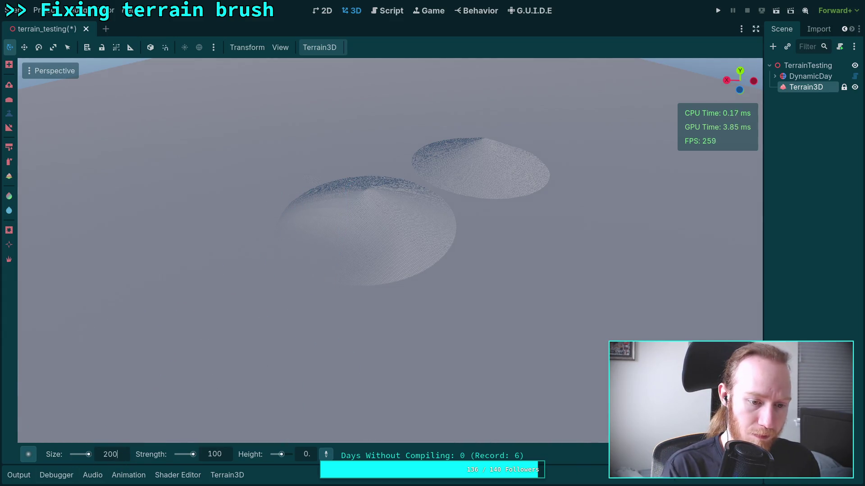
{"action": "key", "text": "Return"}
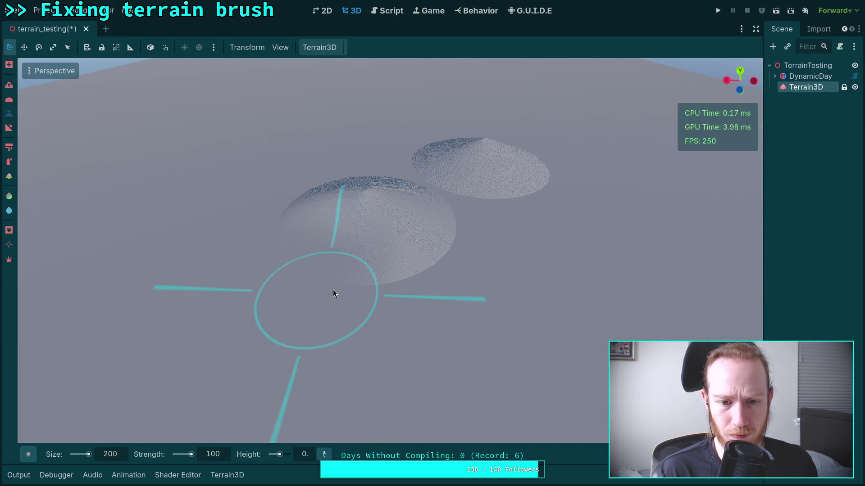
Paint over the front mound, back mound and last bump to flatten them
{"action": "mouse_move", "coordinate": [397, 281]}
{"action": "left_mouse_down"}
{"action": "mouse_move", "coordinate": [446, 240]}
{"action": "mouse_move", "coordinate": [412, 227]}
{"action": "mouse_move", "coordinate": [376, 250]}
{"action": "mouse_move", "coordinate": [300, 257]}
{"action": "mouse_move", "coordinate": [290, 233]}
{"action": "mouse_move", "coordinate": [296, 210]}
{"action": "mouse_move", "coordinate": [326, 226]}
{"action": "mouse_move", "coordinate": [375, 225]}
{"action": "mouse_move", "coordinate": [362, 201]}
{"action": "mouse_move", "coordinate": [314, 199]}
{"action": "mouse_move", "coordinate": [333, 182]}
{"action": "mouse_move", "coordinate": [319, 181]}
{"action": "mouse_move", "coordinate": [415, 193]}
{"action": "left_mouse_up"}
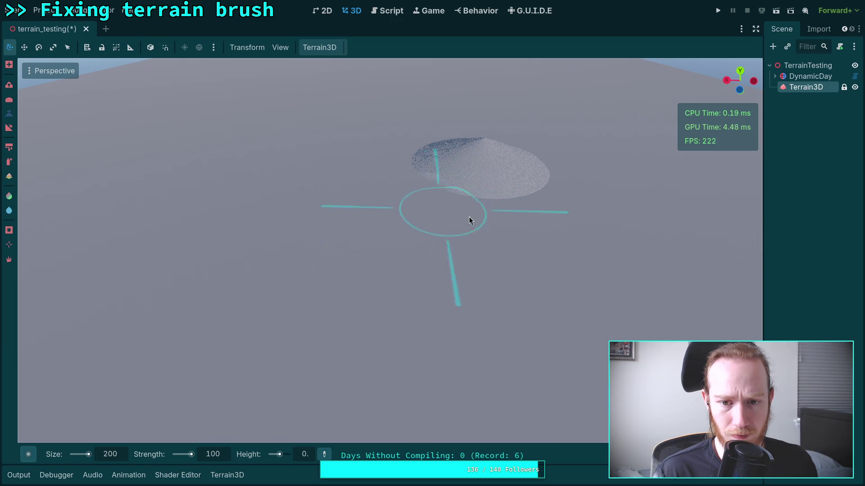
{"action": "mouse_move", "coordinate": [539, 204]}
{"action": "left_mouse_down"}
{"action": "mouse_move", "coordinate": [500, 191]}
{"action": "mouse_move", "coordinate": [442, 191]}
{"action": "mouse_move", "coordinate": [419, 172]}
{"action": "mouse_move", "coordinate": [513, 179]}
{"action": "mouse_move", "coordinate": [542, 172]}
{"action": "mouse_move", "coordinate": [521, 162]}
{"action": "mouse_move", "coordinate": [489, 167]}
{"action": "left_mouse_up"}
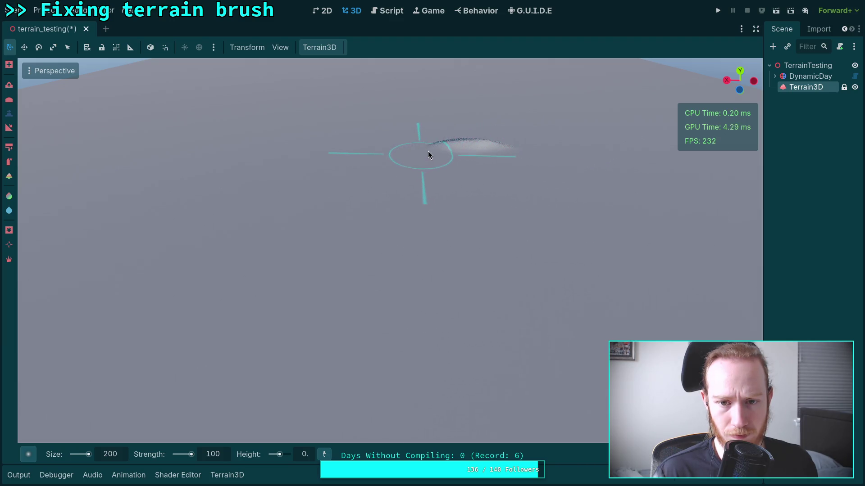
{"action": "mouse_move", "coordinate": [446, 150]}
{"action": "left_mouse_down"}
{"action": "mouse_move", "coordinate": [505, 157]}
{"action": "mouse_move", "coordinate": [511, 149]}
{"action": "mouse_move", "coordinate": [469, 145]}
{"action": "mouse_move", "coordinate": [424, 155]}
{"action": "mouse_move", "coordinate": [303, 221]}
{"action": "left_mouse_up"}
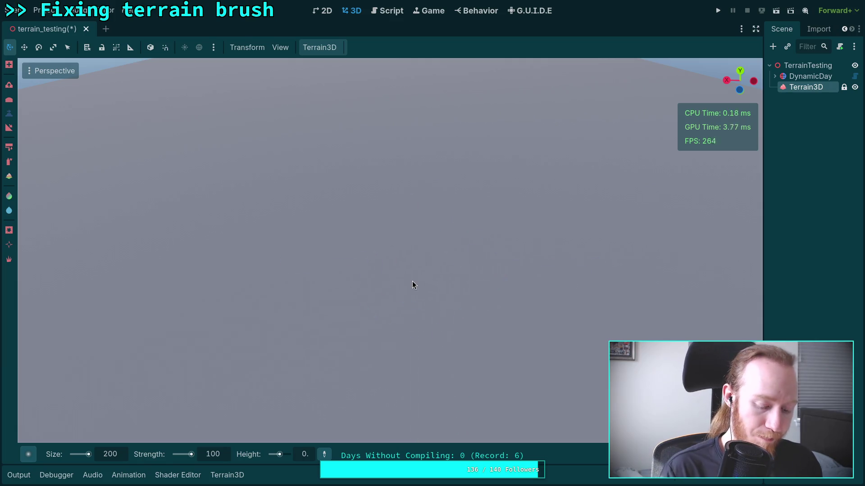
Save the terrain scene with Ctrl+S and reload the current project
{"action": "key", "text": "ctrl+s"}
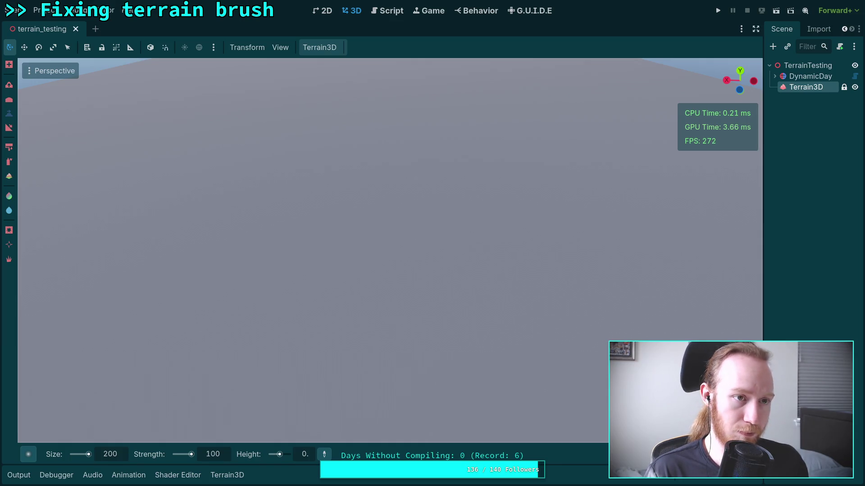
{"action": "left_click", "coordinate": [40, 10]}
{"action": "left_click", "coordinate": [69, 129]}
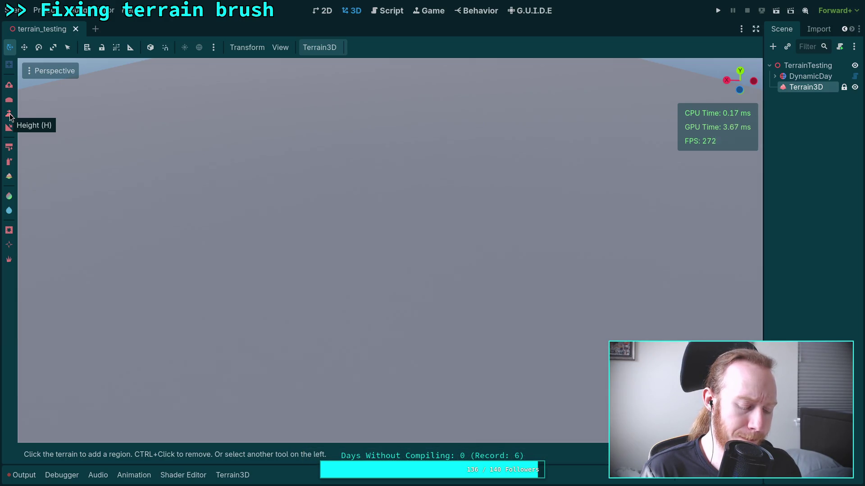
Pick the Height tool with the Terrain6 brush shape, height 100 and strength 50
{"action": "left_click", "coordinate": [10, 115]}
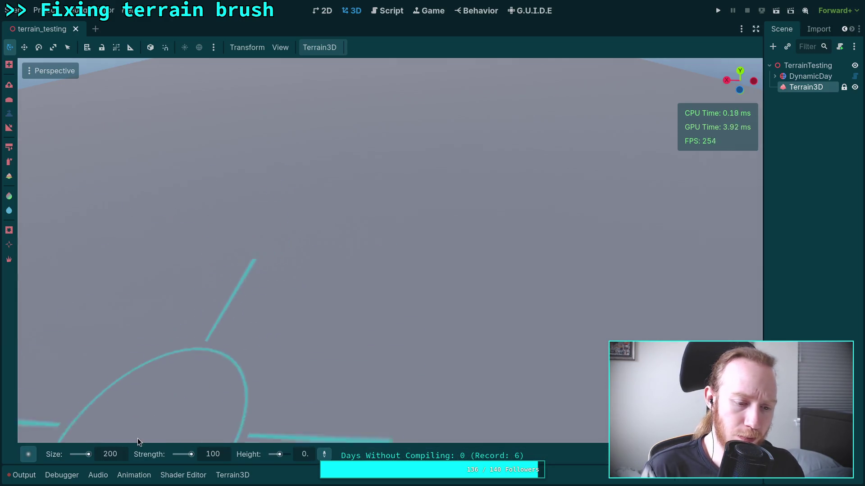
{"action": "mouse_move", "coordinate": [26, 461]}
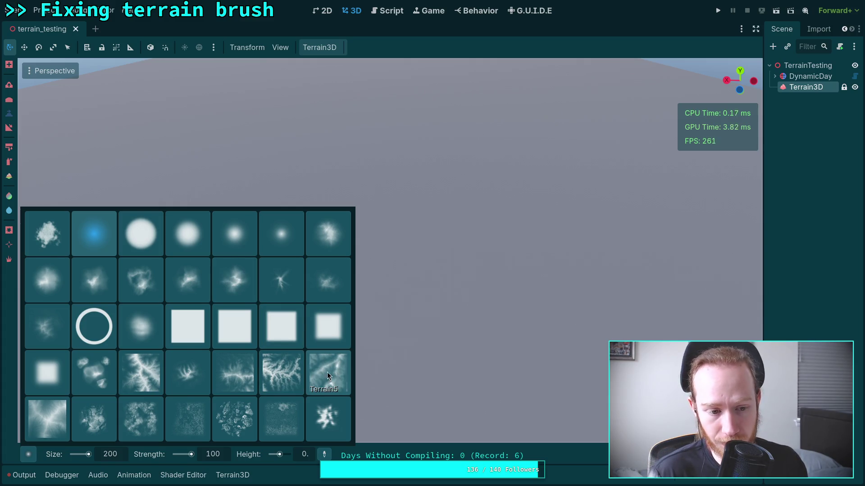
{"action": "left_click", "coordinate": [53, 426]}
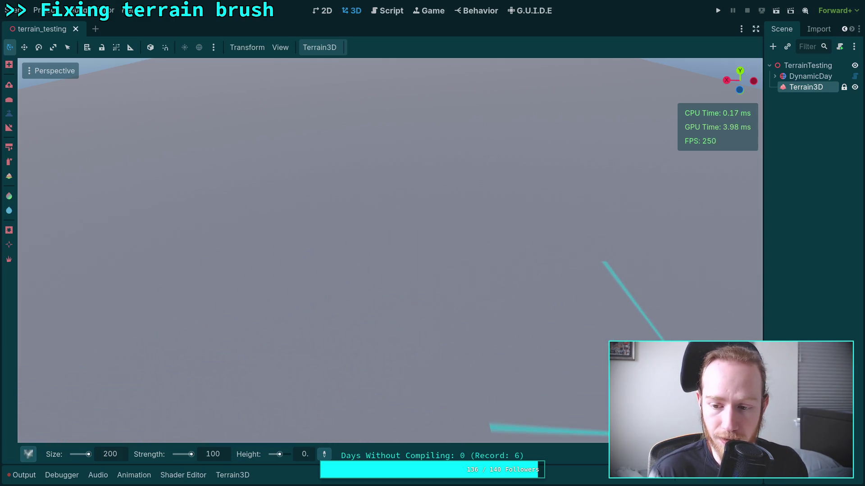
{"action": "left_click", "coordinate": [305, 454]}
{"action": "type", "text": "100"}
{"action": "key", "text": "Return"}
{"action": "left_click", "coordinate": [220, 459]}
{"action": "type", "text": "50"}
{"action": "key", "text": "Return"}
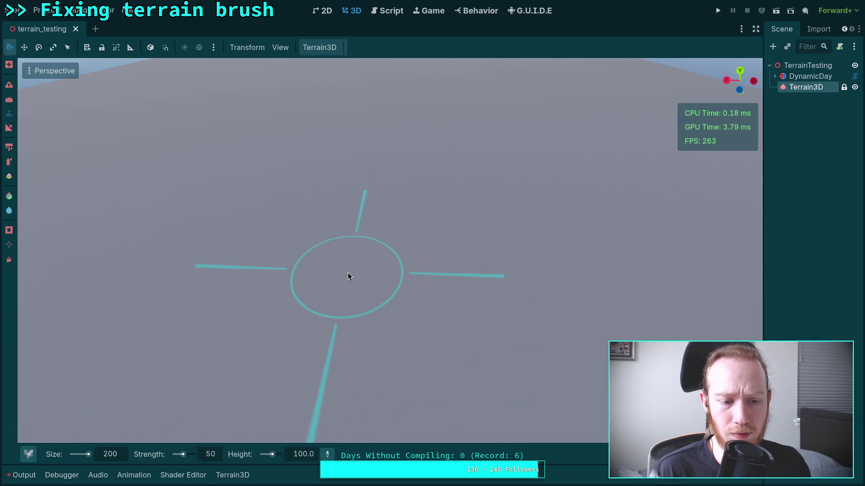
Stamp two rotated Terrain6 plateaus onto the flat terrain, then return to the build terminal
{"action": "left_click", "coordinate": [332, 247]}
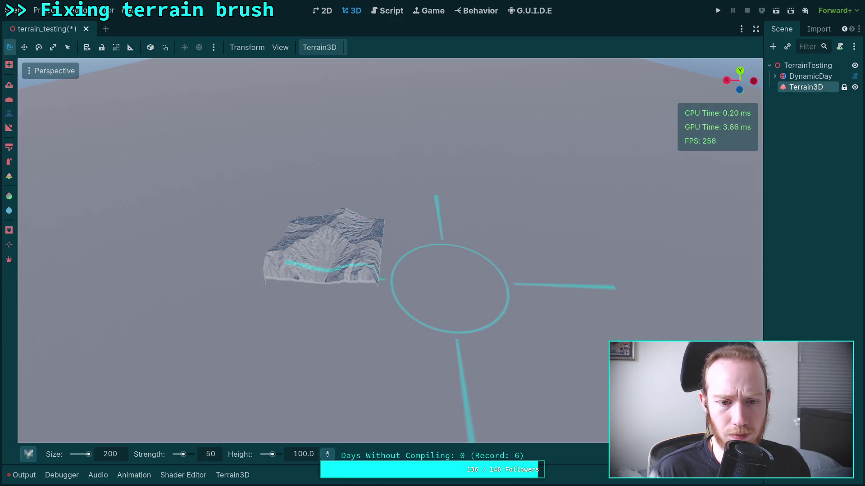
{"action": "scroll", "coordinate": [410, 277], "scroll_direction": "up", "scroll_amount": 2}
{"action": "scroll", "coordinate": [409, 277], "scroll_direction": "up", "scroll_amount": 10}
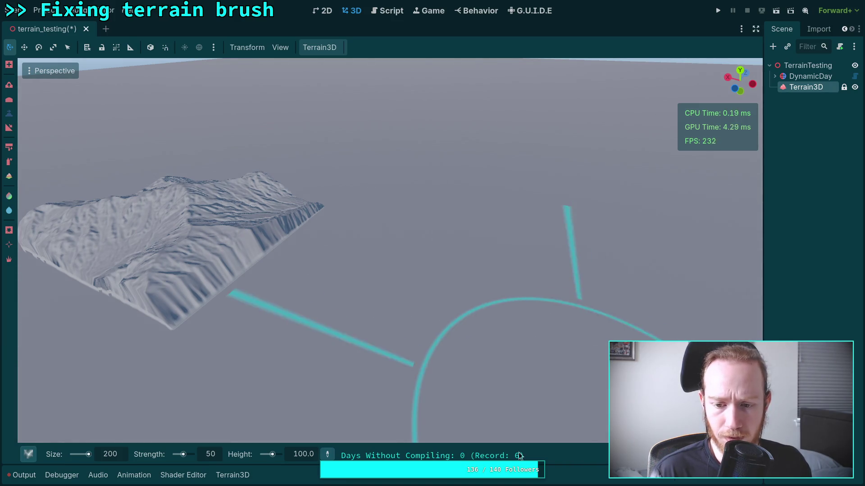
{"action": "left_click", "coordinate": [390, 277]}
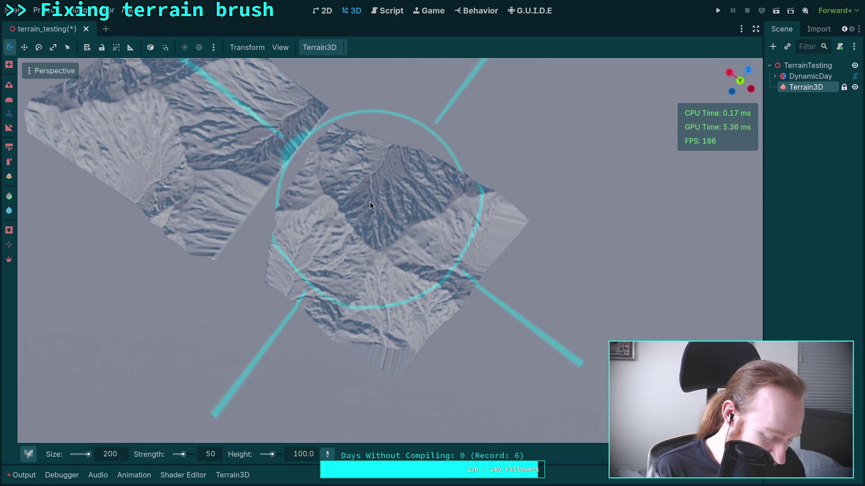
{"action": "key", "text": "super+3"}
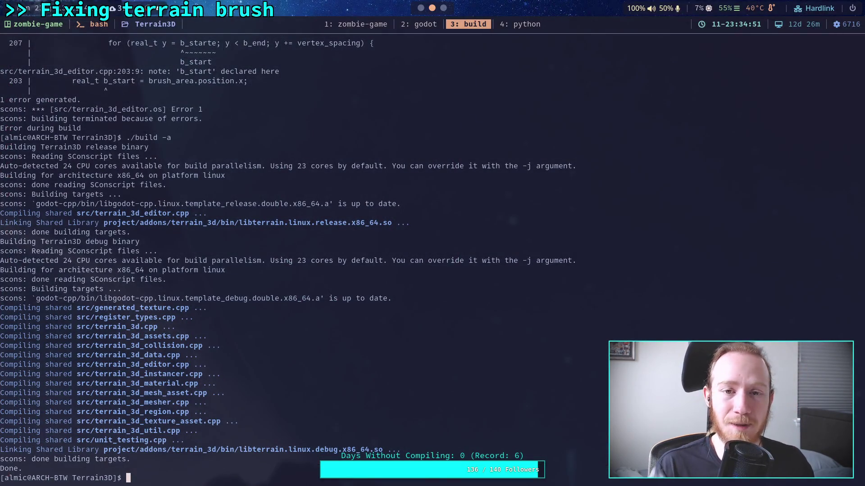
Switch to the Neovim workspace showing the brush loops from b_start to b_end
{"action": "left_click", "coordinate": [423, 26]}
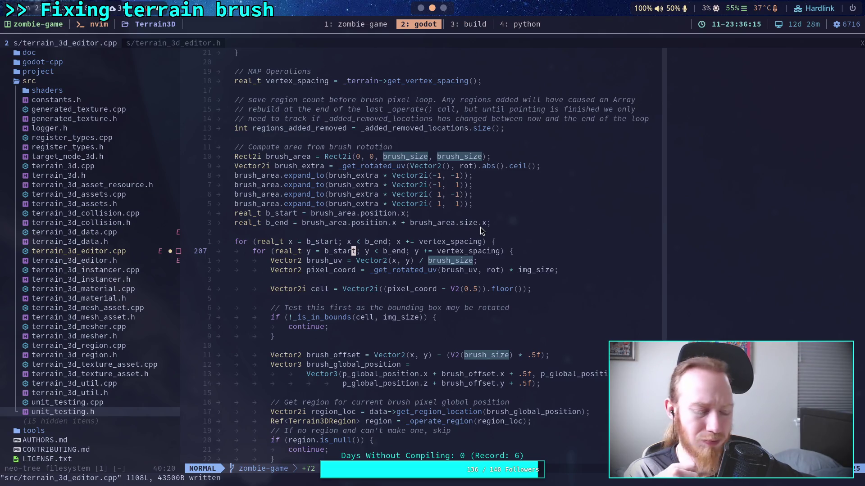
Orbit and pan Godot's viewport around both rotated terrain stamps, ending near top-down, then open the Rect2i docs
{"action": "key", "text": "alt+Tab"}
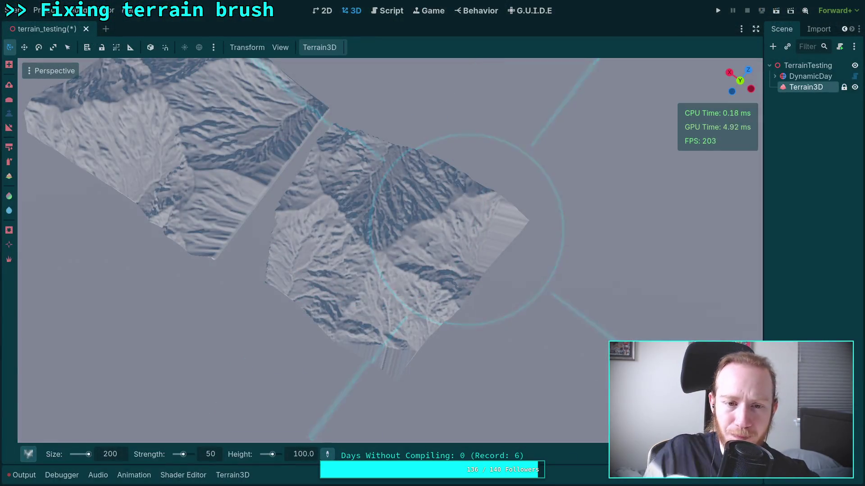
{"action": "left_click_drag", "start_coordinate": [473, 279], "coordinate": [475, 249]}
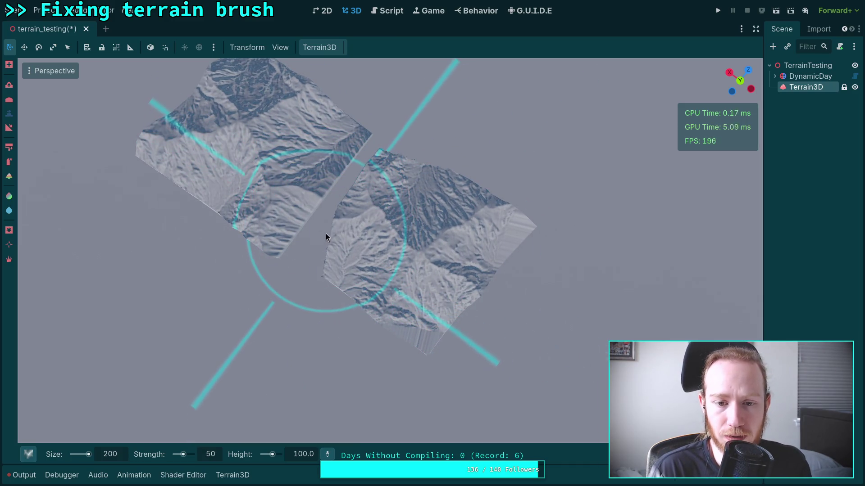
{"action": "left_click_drag", "start_coordinate": [328, 237], "coordinate": [392, 340]}
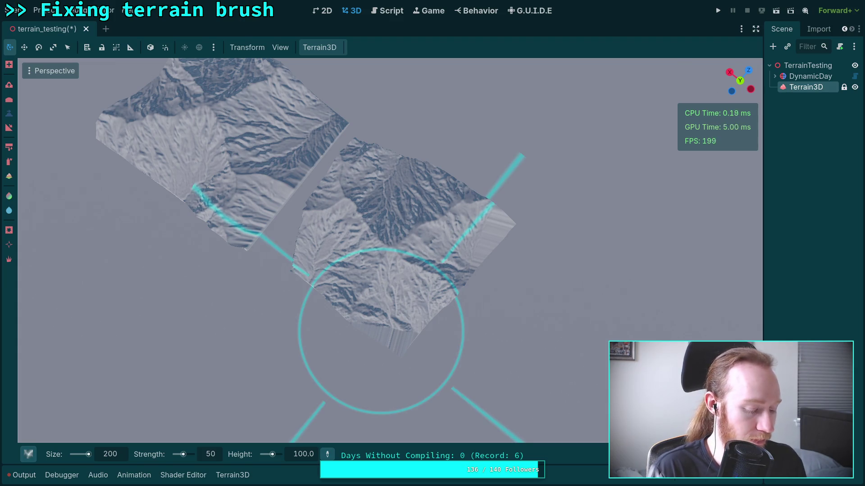
{"action": "mouse_move", "coordinate": [400, 266]}
{"action": "left_mouse_down"}
{"action": "mouse_move", "coordinate": [400, 315]}
{"action": "mouse_move", "coordinate": [391, 259]}
{"action": "mouse_move", "coordinate": [391, 272]}
{"action": "left_mouse_up"}
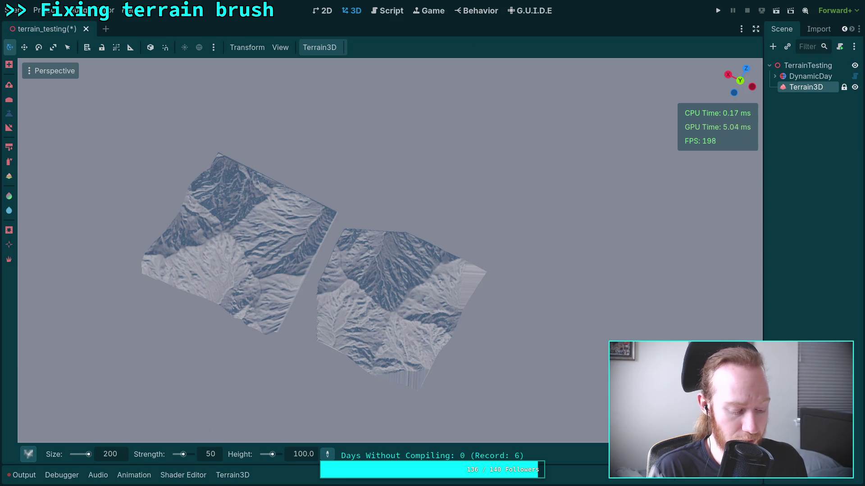
{"action": "key", "text": "super+3"}
{"action": "key", "text": "super+4"}
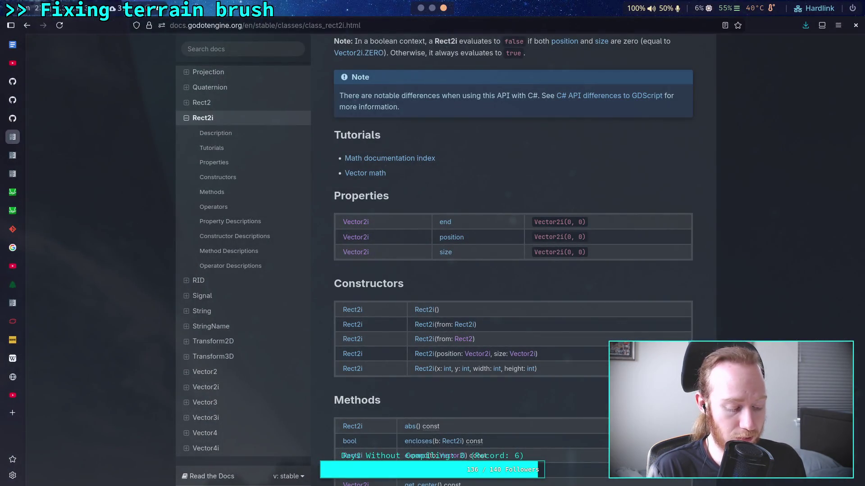
Leave the Rect2i docs and return to the Neovim code-editor workspace
{"action": "key", "text": "super+2"}
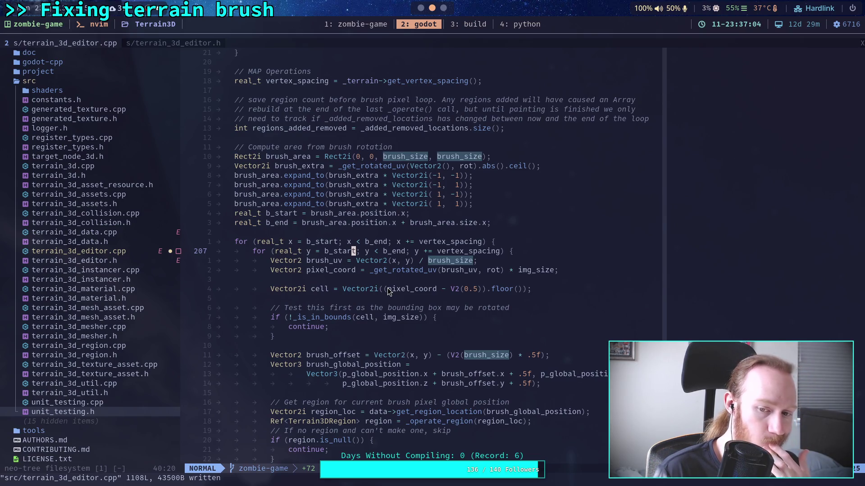
Review the rotated brush-area loop in terrain_3d_editor.cpp, then paint in Godot with the rotated brush
{"action": "scroll", "coordinate": [388, 291], "scroll_direction": "down", "scroll_amount": 3}
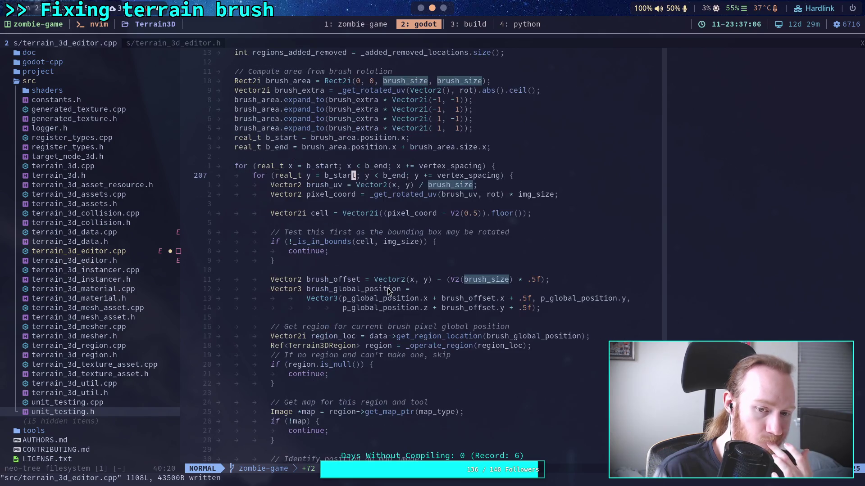
{"action": "scroll", "coordinate": [388, 290], "scroll_direction": "up", "scroll_amount": 3}
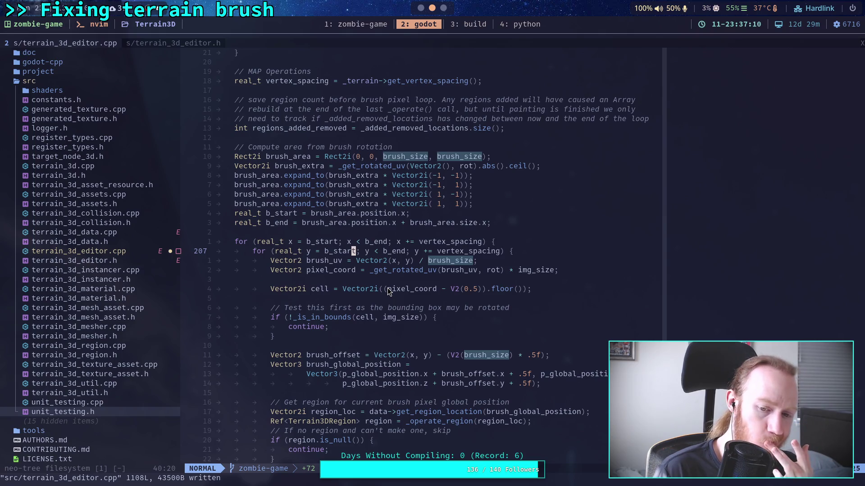
{"action": "scroll", "coordinate": [388, 291], "scroll_direction": "down", "scroll_amount": 10}
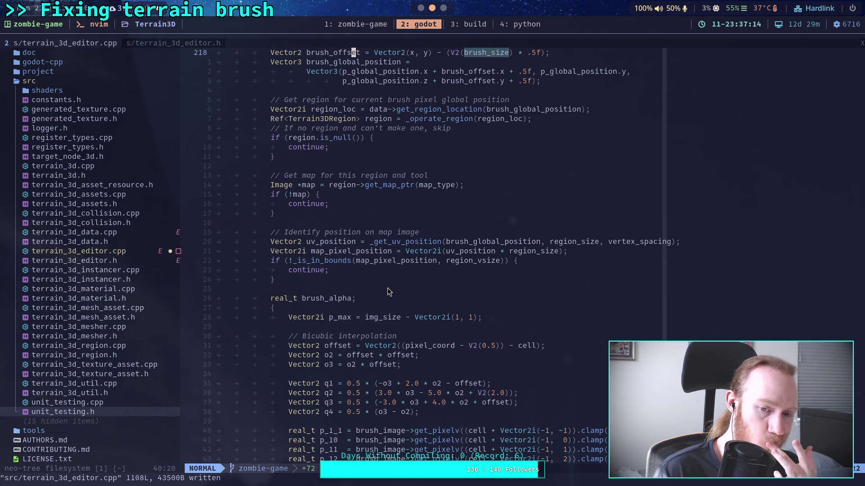
{"action": "scroll", "coordinate": [387, 289], "scroll_direction": "up", "scroll_amount": 8}
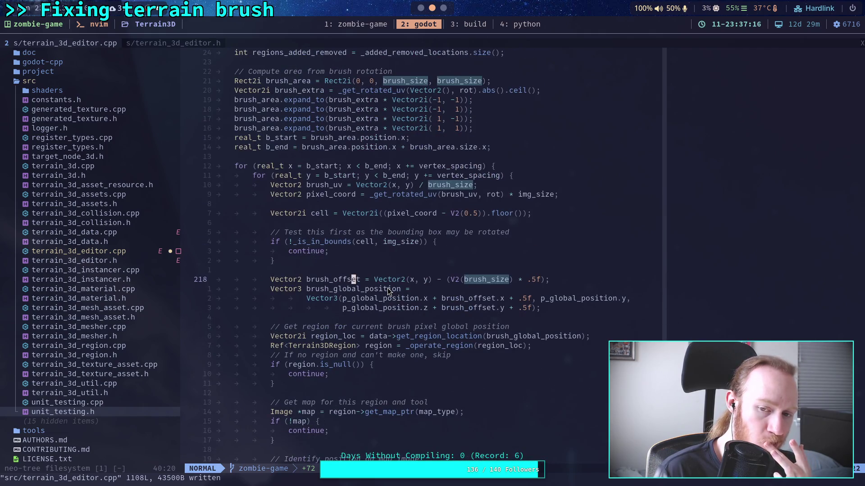
{"action": "scroll", "coordinate": [388, 290], "scroll_direction": "up", "scroll_amount": 2}
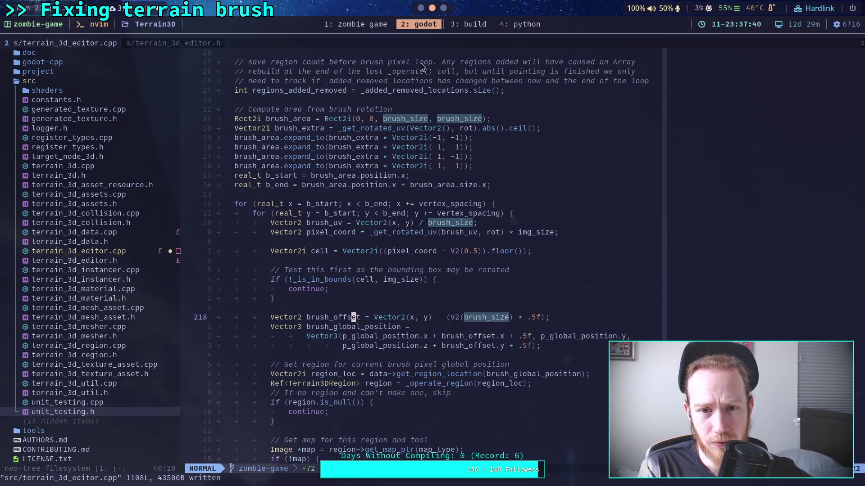
{"action": "key", "text": "alt+Tab"}
{"action": "mouse_move", "coordinate": [374, 223]}
{"action": "left_mouse_down"}
{"action": "mouse_move", "coordinate": [341, 273]}
{"action": "mouse_move", "coordinate": [328, 262]}
{"action": "left_mouse_up"}
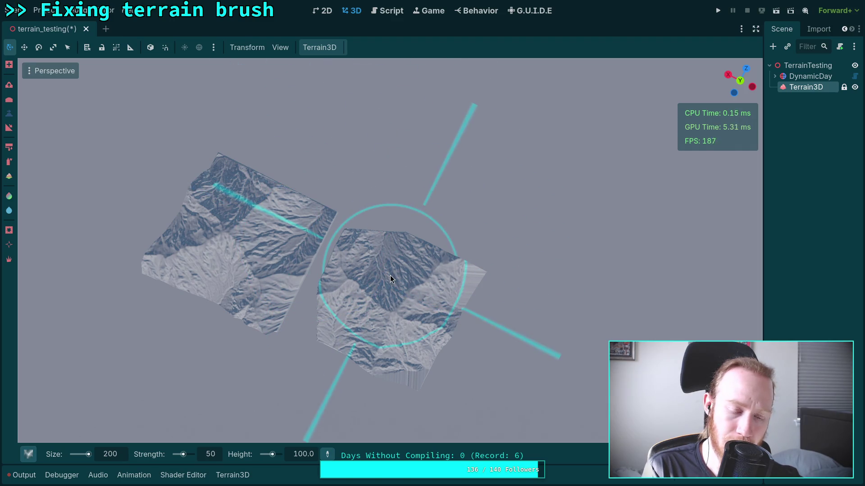
Return to terrain_3d_editor.cpp in Neovim at the brush-pixel loop
{"action": "key", "text": "super+1"}
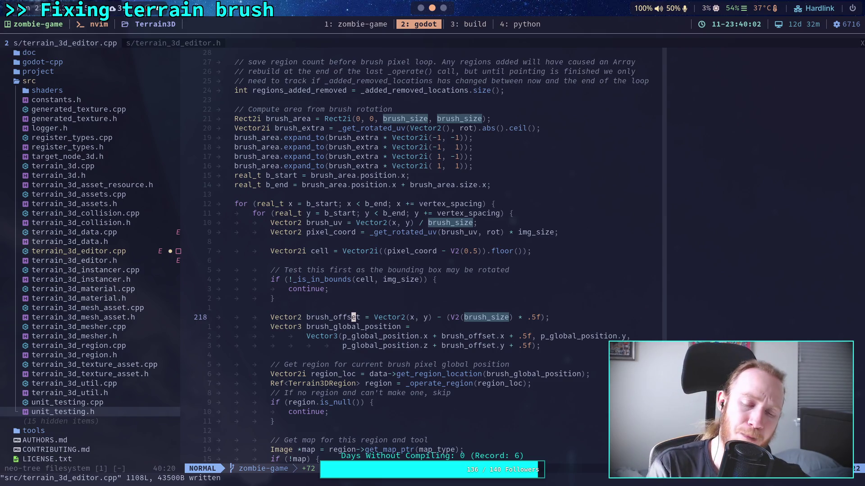
{"action": "scroll", "coordinate": [419, 252], "scroll_direction": "down", "scroll_amount": 4}
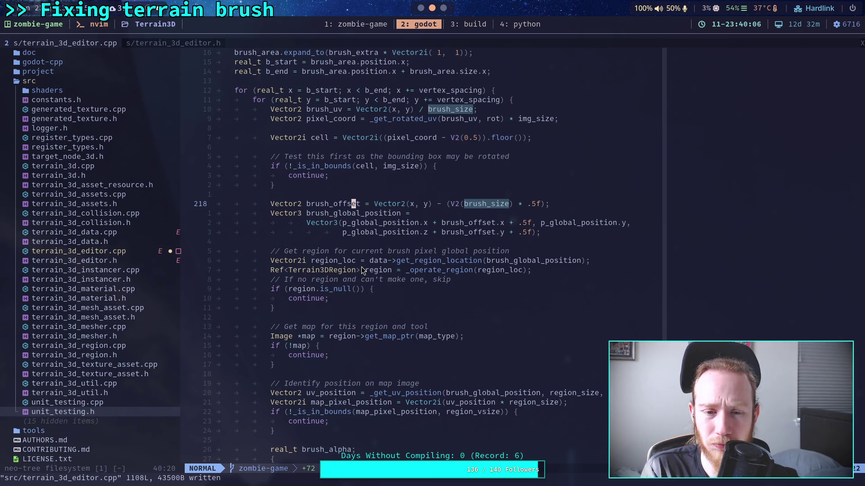
{"action": "scroll", "coordinate": [414, 284], "scroll_direction": "down", "scroll_amount": 3}
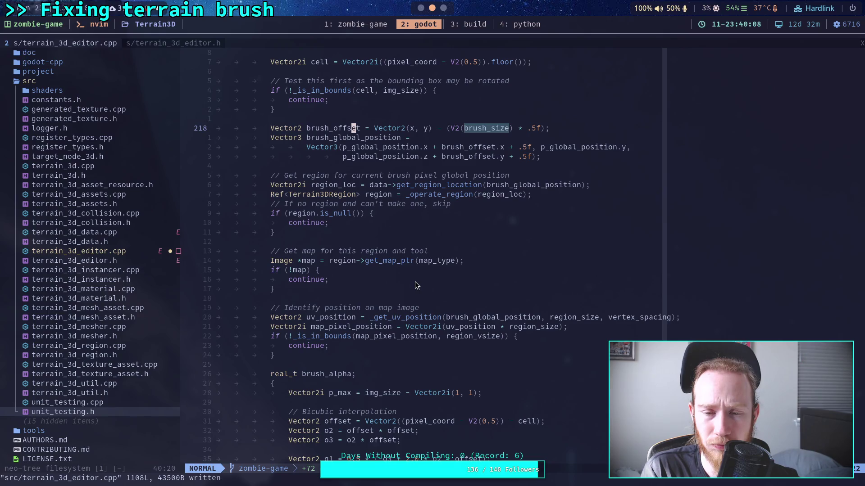
{"action": "scroll", "coordinate": [415, 282], "scroll_direction": "up", "scroll_amount": 7}
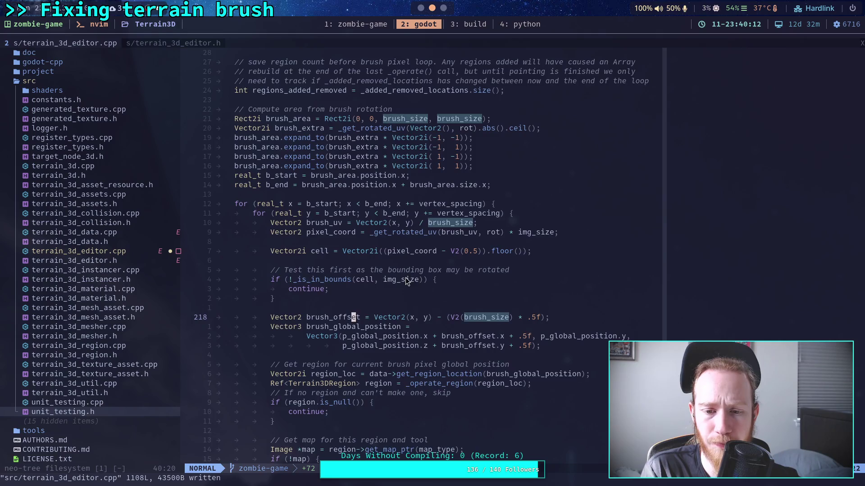
{"action": "scroll", "coordinate": [406, 282], "scroll_direction": "up", "scroll_amount": 2}
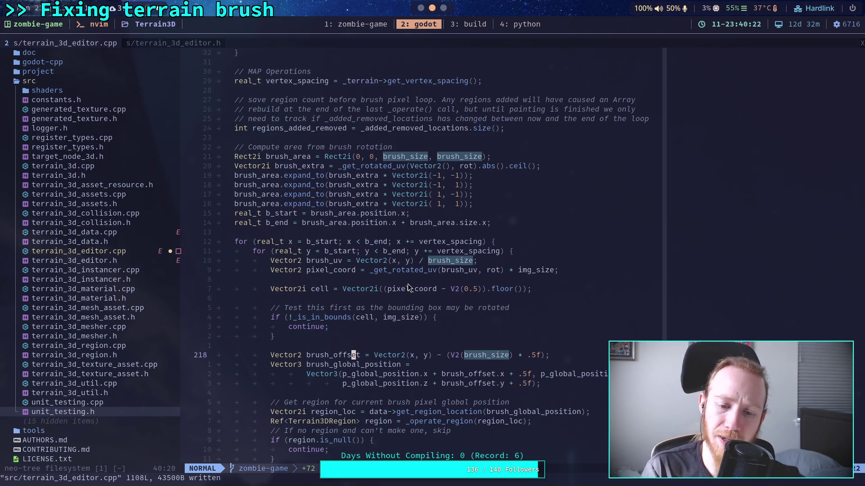
{"action": "scroll", "coordinate": [408, 283], "scroll_direction": "down", "scroll_amount": 3}
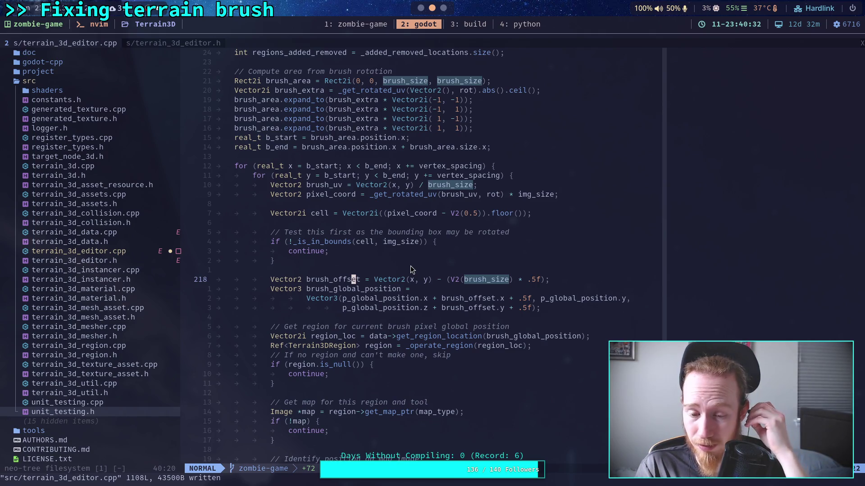
{"action": "scroll", "coordinate": [410, 269], "scroll_direction": "down", "scroll_amount": 4}
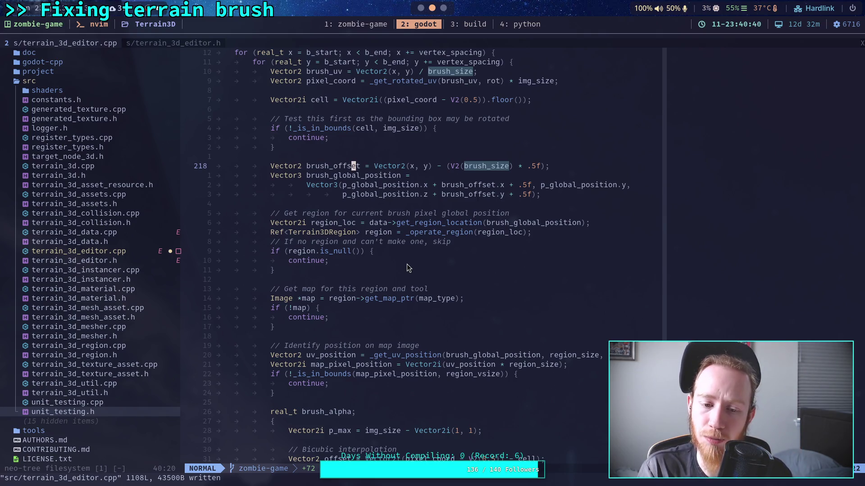
{"action": "scroll", "coordinate": [429, 277], "scroll_direction": "down", "scroll_amount": 17}
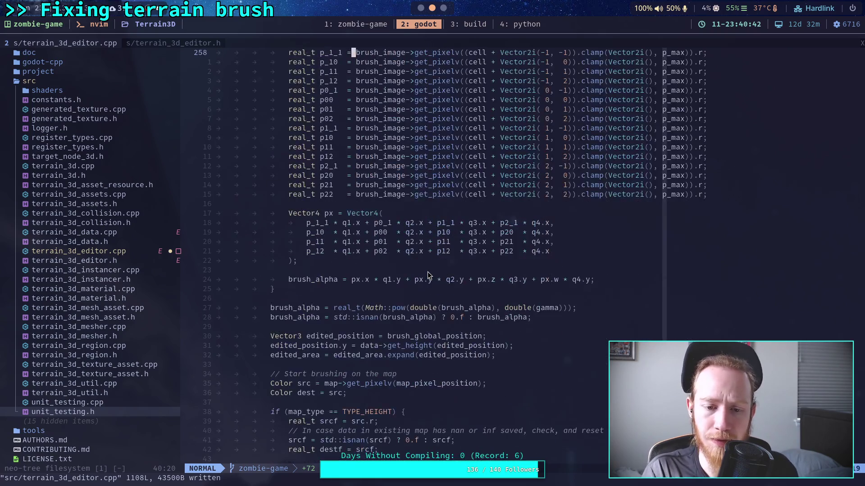
{"action": "scroll", "coordinate": [429, 276], "scroll_direction": "down", "scroll_amount": 3}
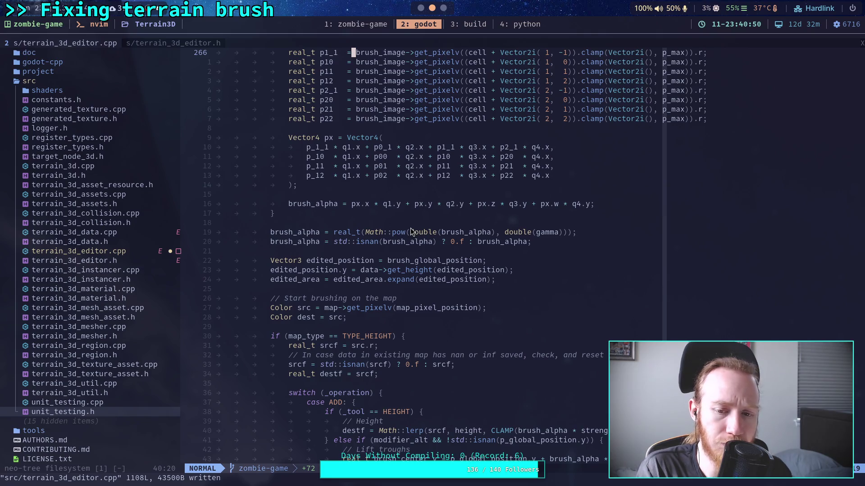
{"action": "scroll", "coordinate": [410, 228], "scroll_direction": "down", "scroll_amount": 2}
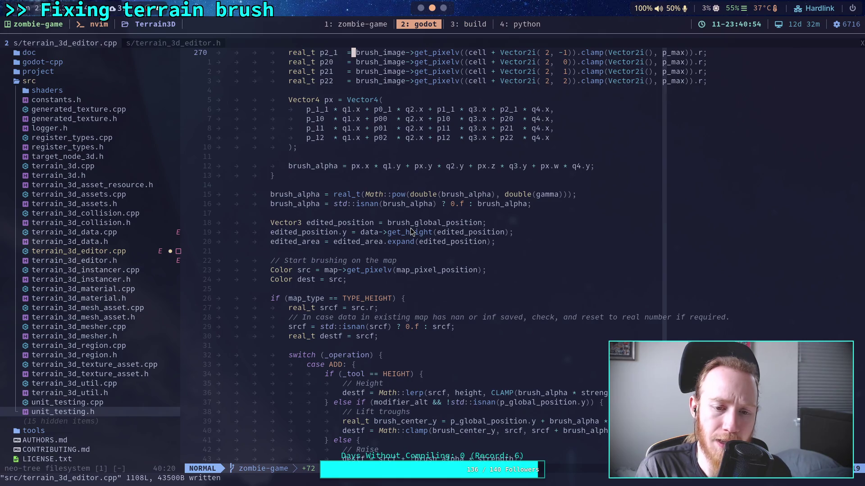
{"action": "scroll", "coordinate": [410, 228], "scroll_direction": "down", "scroll_amount": 2}
{"action": "scroll", "coordinate": [410, 228], "scroll_direction": "down", "scroll_amount": 8}
{"action": "scroll", "coordinate": [410, 228], "scroll_direction": "down", "scroll_amount": 4}
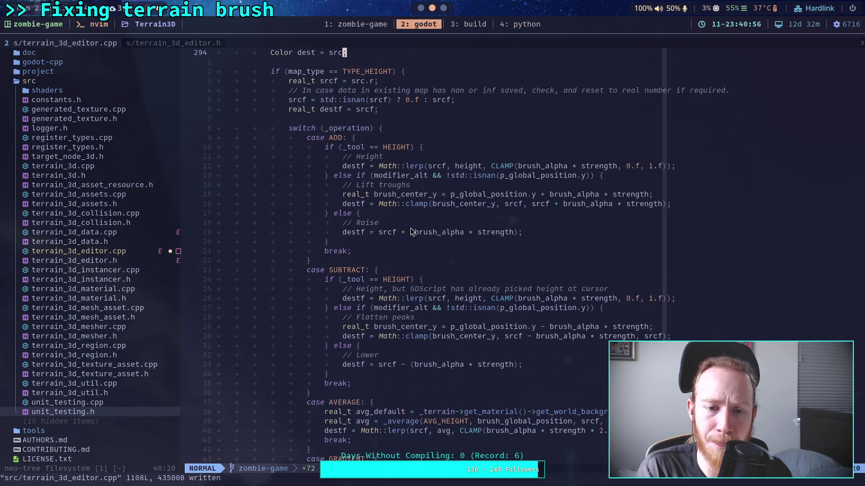
{"action": "scroll", "coordinate": [410, 228], "scroll_direction": "down", "scroll_amount": 15}
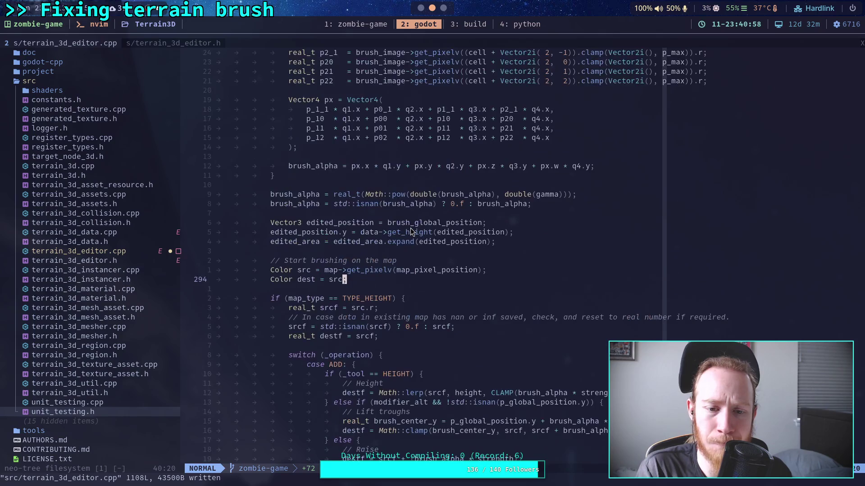
{"action": "scroll", "coordinate": [410, 228], "scroll_direction": "down", "scroll_amount": 7}
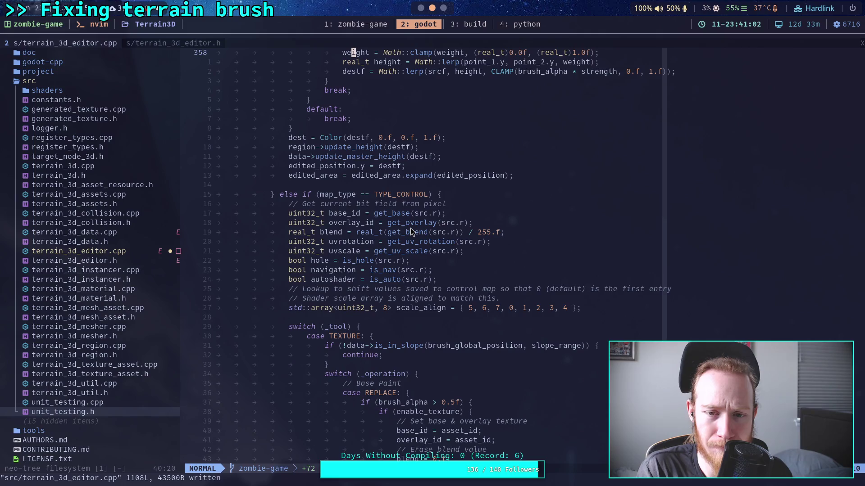
{"action": "scroll", "coordinate": [410, 228], "scroll_direction": "up", "scroll_amount": 20}
{"action": "scroll", "coordinate": [410, 232], "scroll_direction": "up", "scroll_amount": 1}
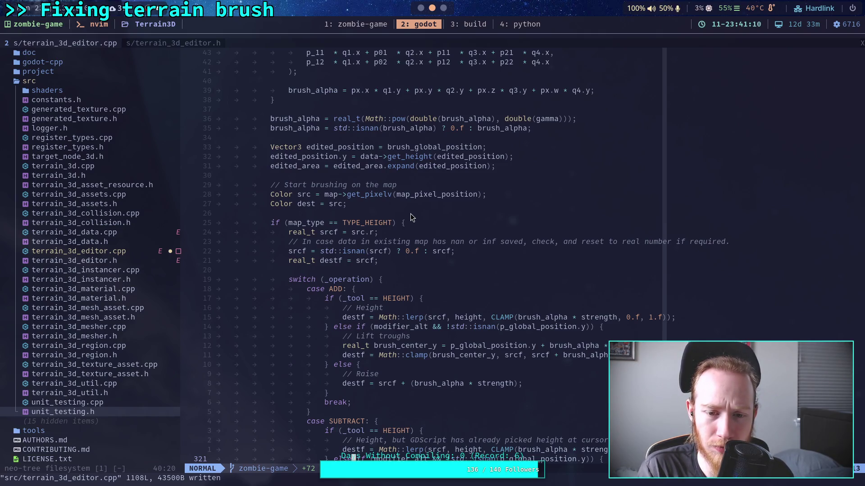
{"action": "scroll", "coordinate": [410, 213], "scroll_direction": "down", "scroll_amount": 3}
{"action": "scroll", "coordinate": [410, 213], "scroll_direction": "down", "scroll_amount": 13}
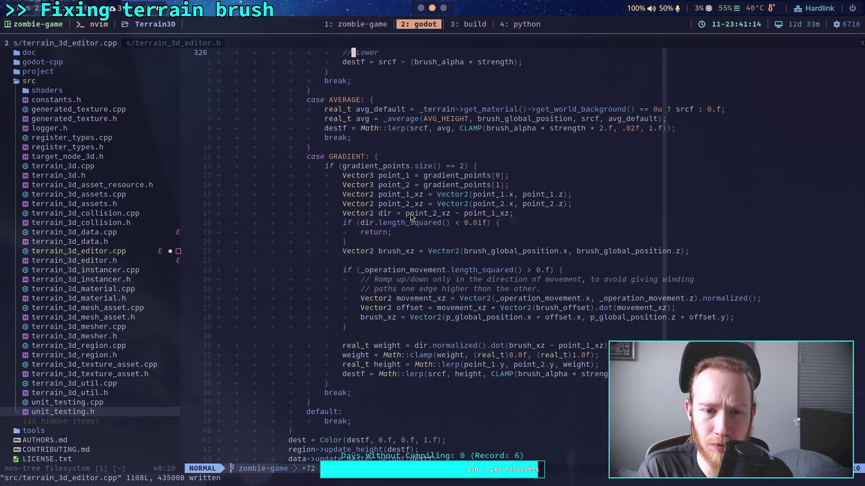
{"action": "scroll", "coordinate": [410, 214], "scroll_direction": "down", "scroll_amount": 4}
{"action": "scroll", "coordinate": [408, 215], "scroll_direction": "up", "scroll_amount": 5}
{"action": "scroll", "coordinate": [407, 214], "scroll_direction": "up", "scroll_amount": 12}
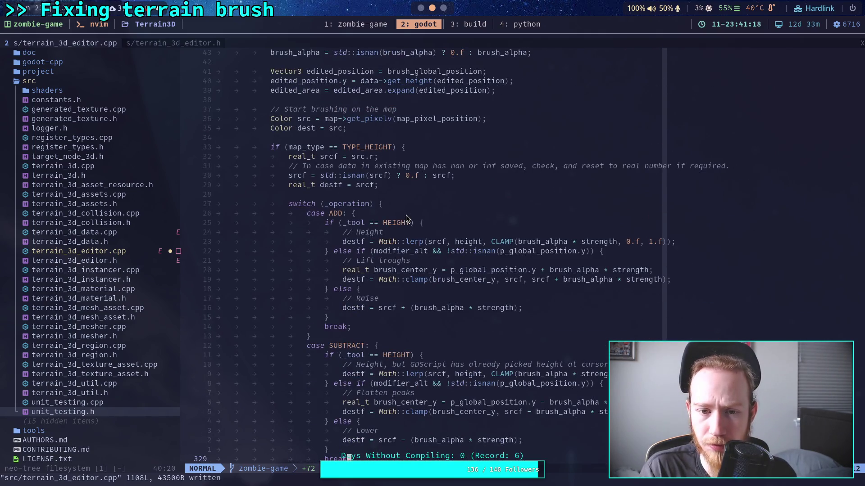
{"action": "scroll", "coordinate": [406, 219], "scroll_direction": "down", "scroll_amount": 18}
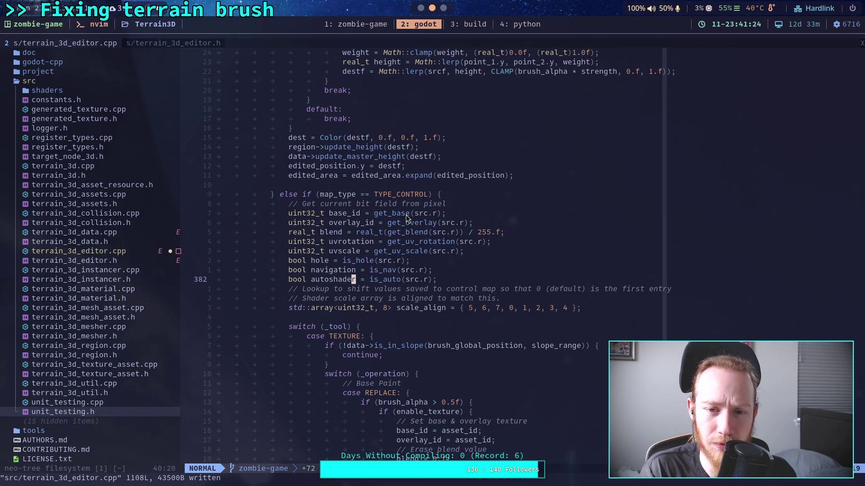
{"action": "scroll", "coordinate": [390, 211], "scroll_direction": "down", "scroll_amount": 15}
{"action": "scroll", "coordinate": [390, 209], "scroll_direction": "down", "scroll_amount": 20}
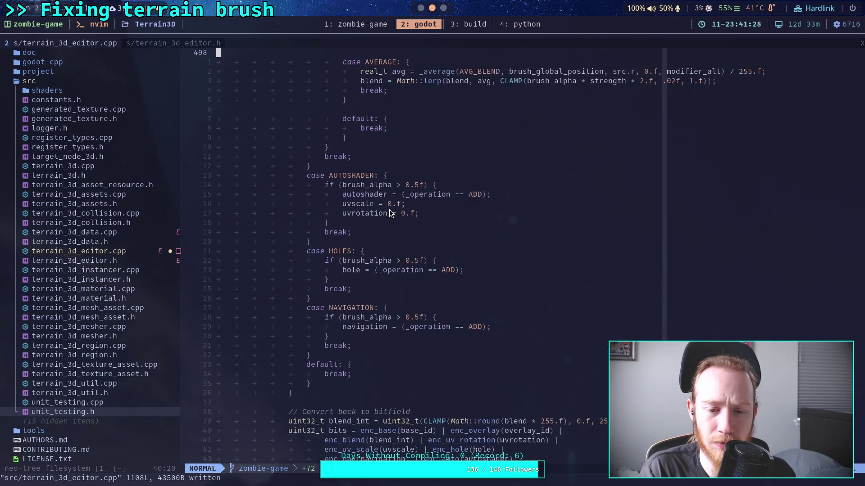
{"action": "scroll", "coordinate": [390, 210], "scroll_direction": "down", "scroll_amount": 5}
{"action": "scroll", "coordinate": [390, 214], "scroll_direction": "down", "scroll_amount": 7}
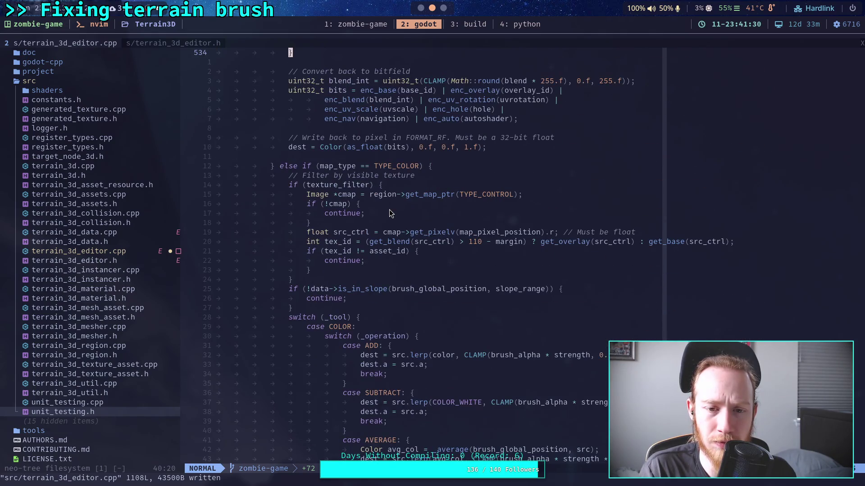
{"action": "scroll", "coordinate": [390, 213], "scroll_direction": "down", "scroll_amount": 20}
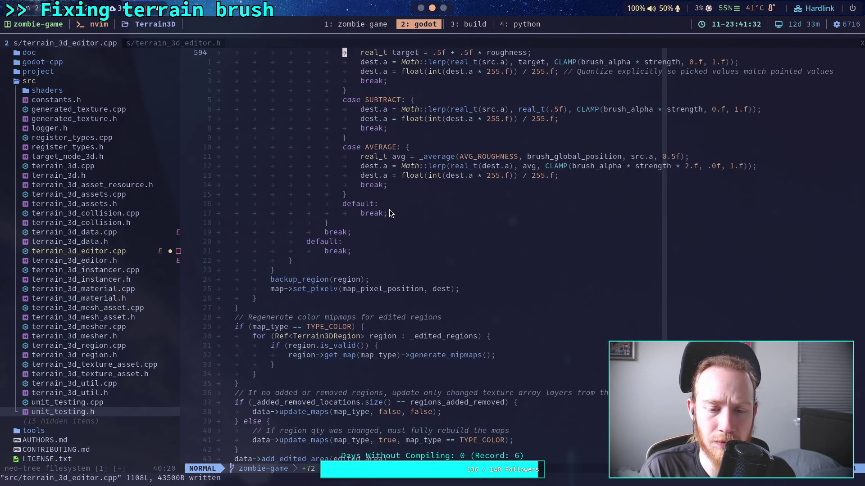
{"action": "scroll", "coordinate": [390, 211], "scroll_direction": "down", "scroll_amount": 3}
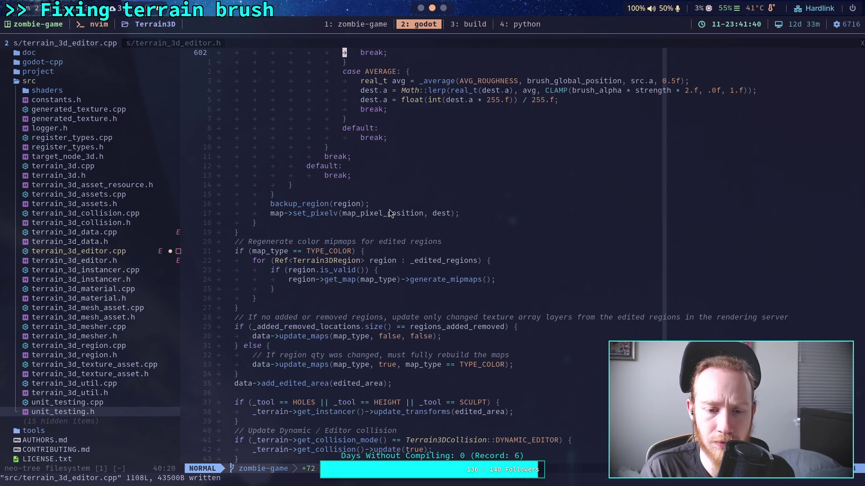
{"action": "scroll", "coordinate": [390, 213], "scroll_direction": "down", "scroll_amount": 3}
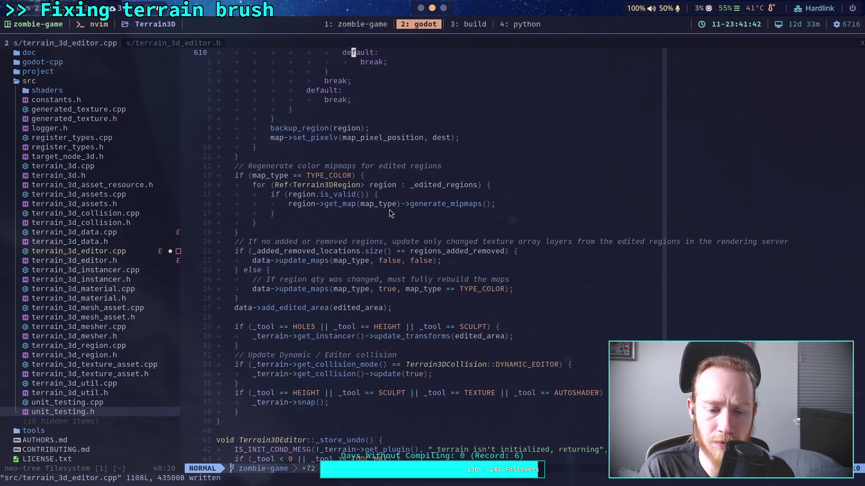
{"action": "scroll", "coordinate": [389, 209], "scroll_direction": "down", "scroll_amount": 3}
{"action": "scroll", "coordinate": [389, 209], "scroll_direction": "up", "scroll_amount": 6}
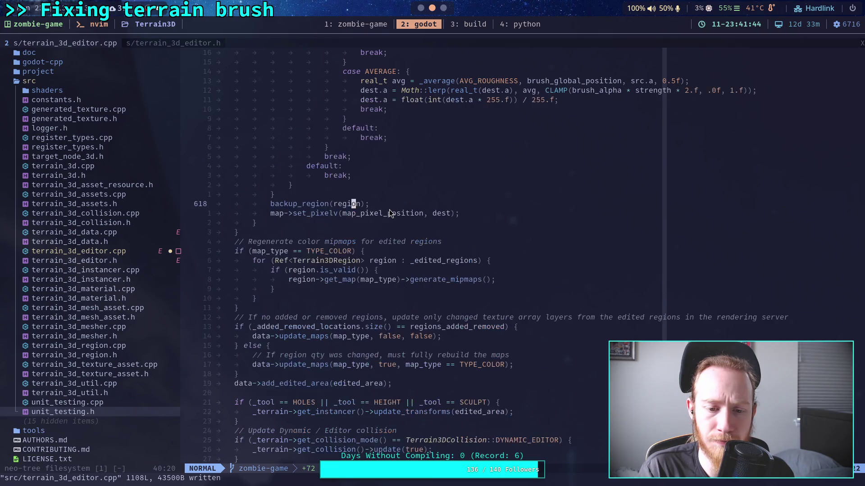
{"action": "scroll", "coordinate": [390, 213], "scroll_direction": "up", "scroll_amount": 20}
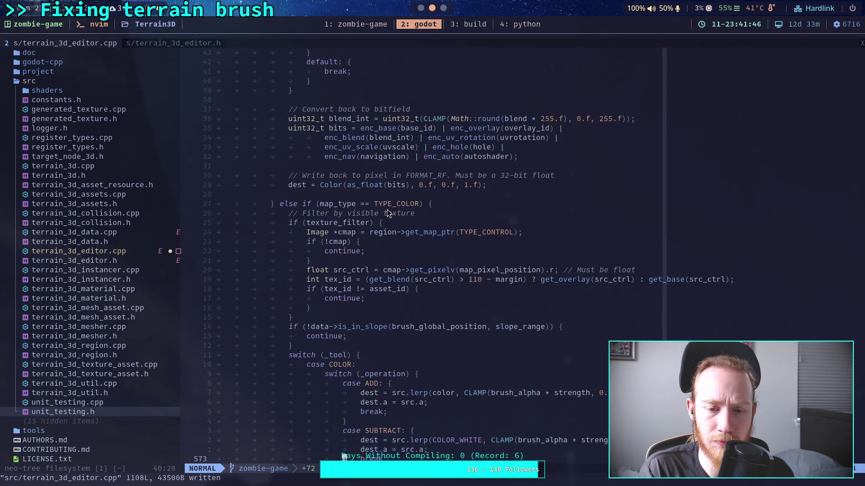
{"action": "scroll", "coordinate": [388, 213], "scroll_direction": "up", "scroll_amount": 20}
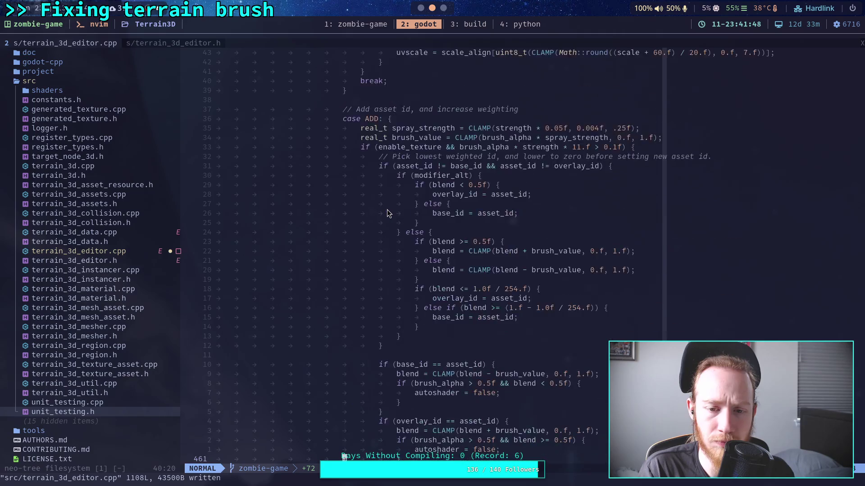
{"action": "left_click", "coordinate": [420, 8]}
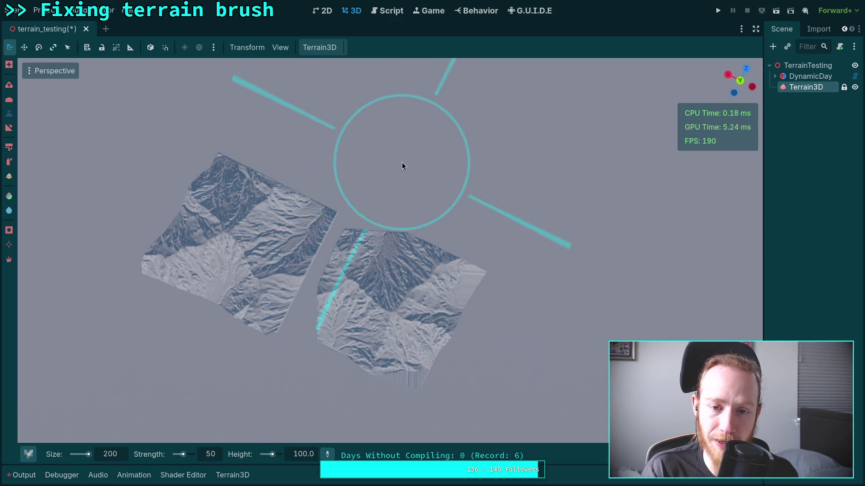
Stamp a rotated terrain patch at the upper middle of the viewport, then return to Neovim
{"action": "left_click", "coordinate": [418, 151]}
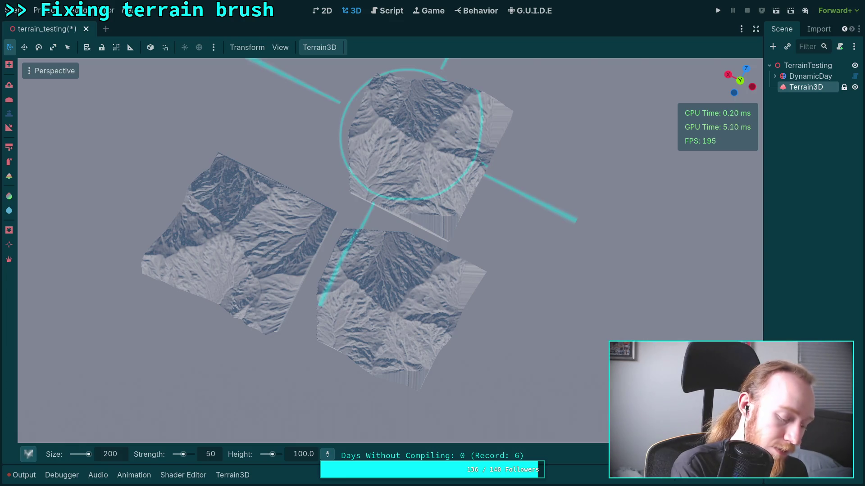
{"action": "key", "text": "alt+Tab"}
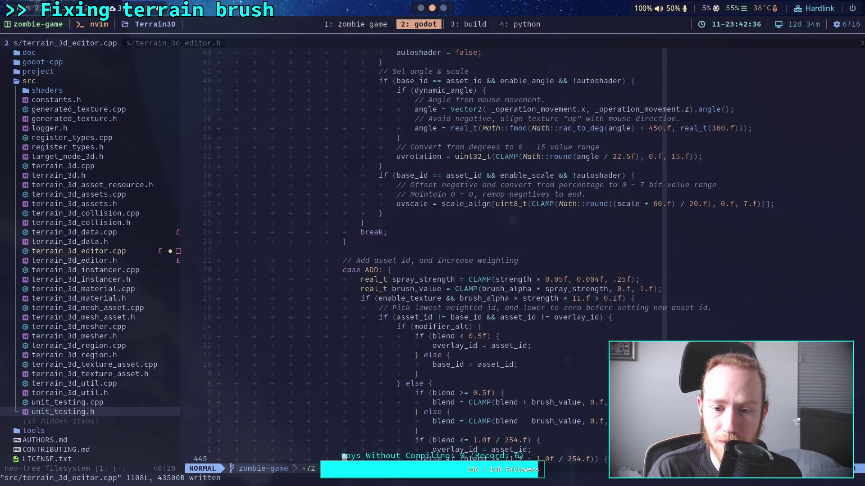
Scroll up to the brush_area loop over the rotated brush bounds
{"action": "scroll", "coordinate": [466, 215], "scroll_direction": "up", "scroll_amount": 15}
{"action": "scroll", "coordinate": [504, 234], "scroll_direction": "up", "scroll_amount": 15}
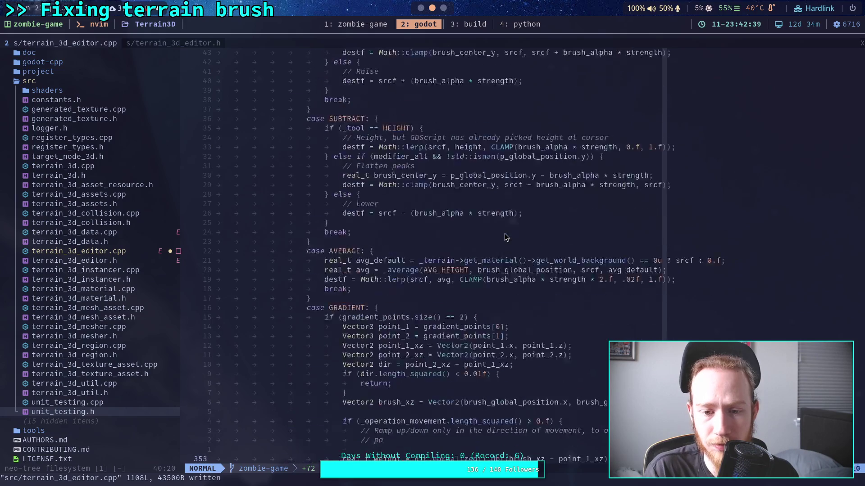
{"action": "scroll", "coordinate": [504, 234], "scroll_direction": "up", "scroll_amount": 13}
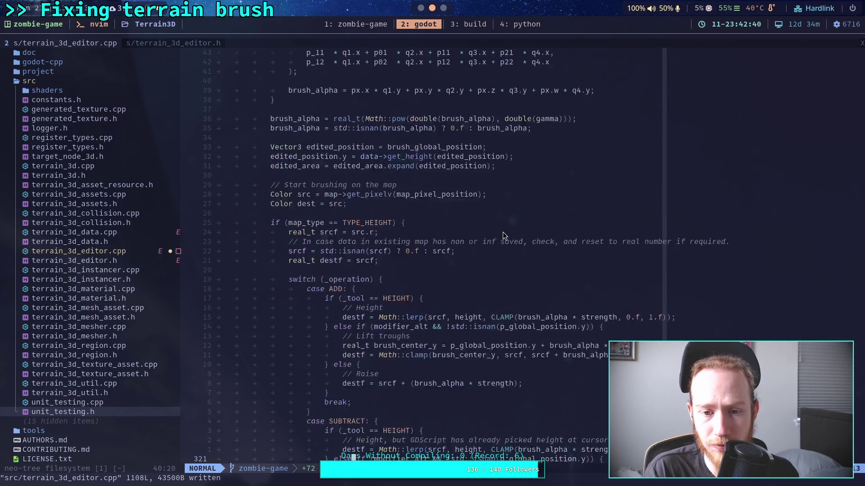
{"action": "scroll", "coordinate": [500, 231], "scroll_direction": "up", "scroll_amount": 20}
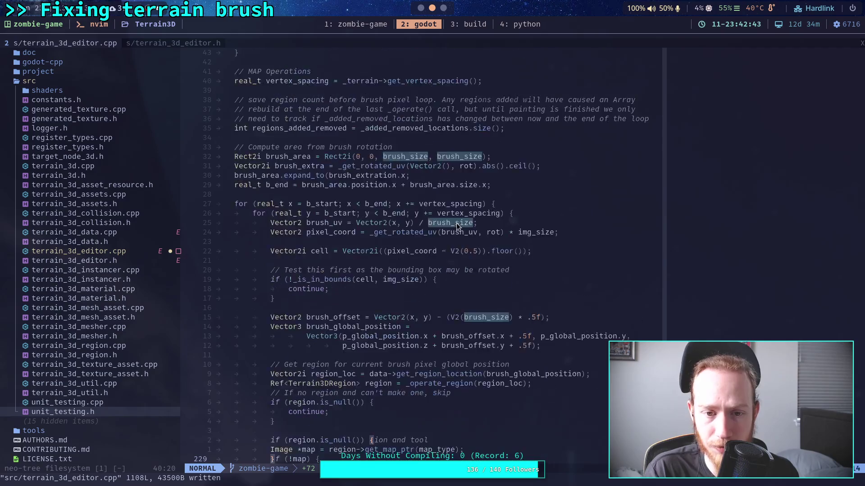
{"action": "scroll", "coordinate": [394, 270], "scroll_direction": "down", "scroll_amount": 5}
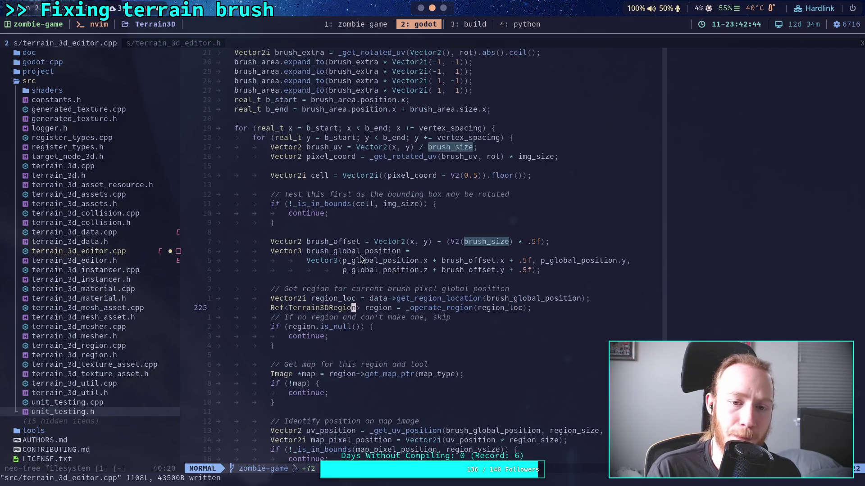
{"action": "scroll", "coordinate": [363, 261], "scroll_direction": "up", "scroll_amount": 3}
Visually select the bounds-check block, then the lines from brush_uv through the bounds check
{"action": "left_click", "coordinate": [358, 293]}
{"action": "key", "text": "v"}
{"action": "key", "text": "braceleft"}
{"action": "left_click", "coordinate": [377, 288]}
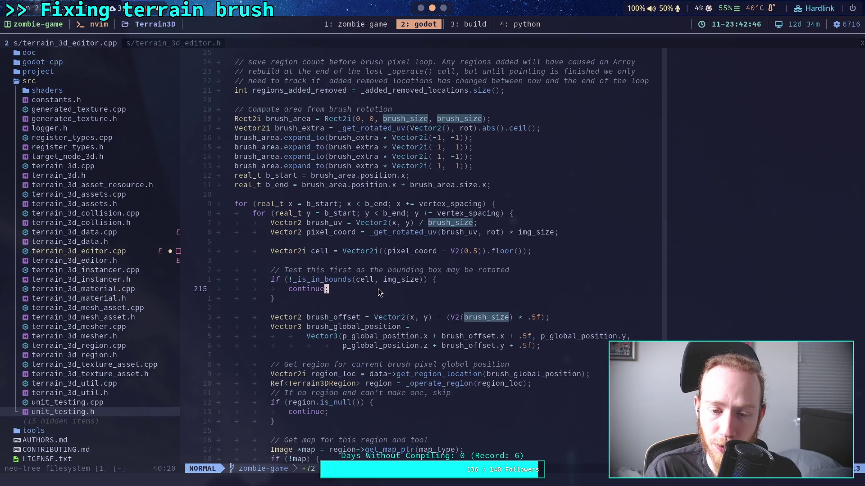
{"action": "key", "text": "v"}
{"action": "key", "text": "braceright"}
{"action": "key", "text": "k"}
{"action": "key", "text": "k"}
{"action": "key", "text": "k"}
{"action": "key", "text": "w"}
{"action": "key", "text": "w"}
Review the brush_extra corner expansion, clear the selection, and move to the loop's empty line
{"action": "scroll", "coordinate": [410, 272], "scroll_direction": "up", "scroll_amount": 3}
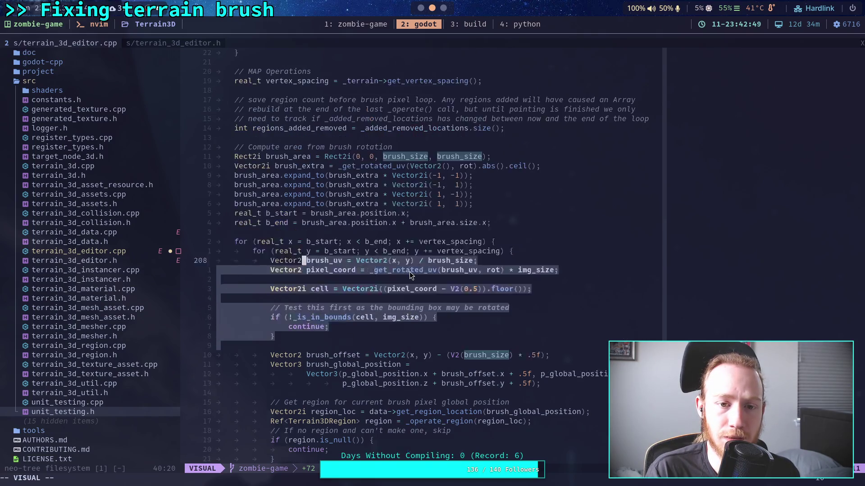
{"action": "scroll", "coordinate": [412, 257], "scroll_direction": "up", "scroll_amount": 4}
{"action": "scroll", "coordinate": [411, 256], "scroll_direction": "up", "scroll_amount": 8}
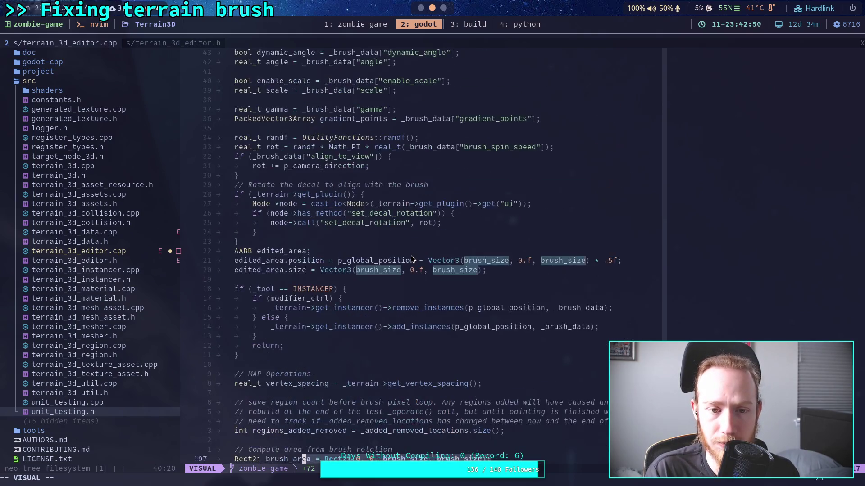
{"action": "scroll", "coordinate": [410, 257], "scroll_direction": "up", "scroll_amount": 2}
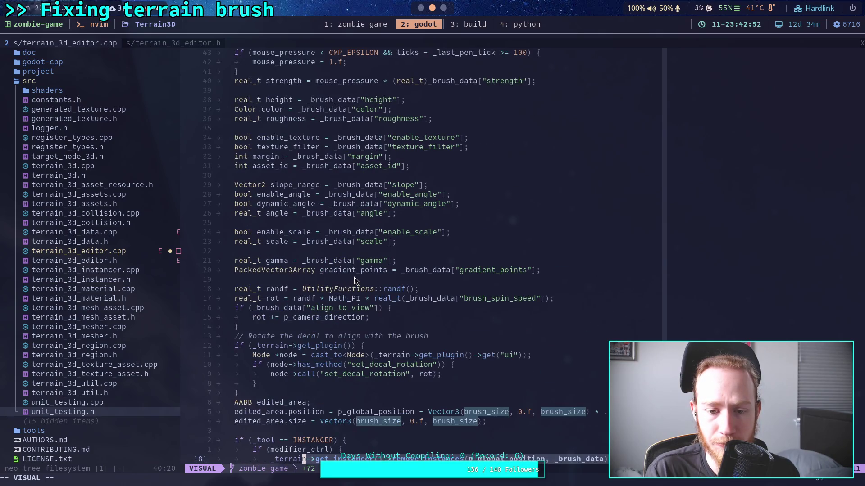
{"action": "scroll", "coordinate": [353, 277], "scroll_direction": "down", "scroll_amount": 9}
{"action": "key", "text": "Escape"}
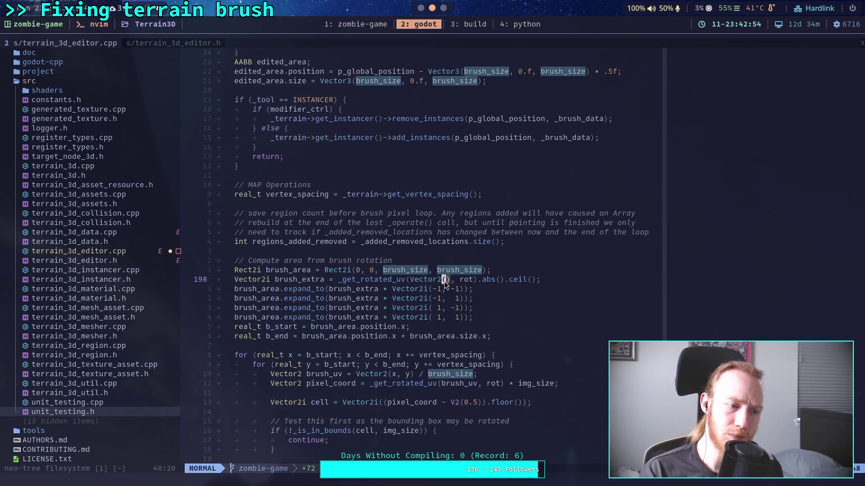
{"action": "scroll", "coordinate": [445, 284], "scroll_direction": "down", "scroll_amount": 3}
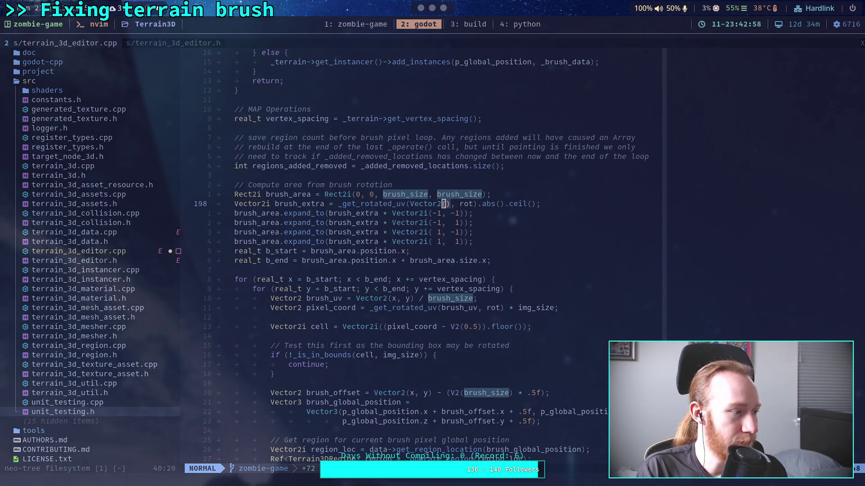
{"action": "left_click", "coordinate": [478, 337]}
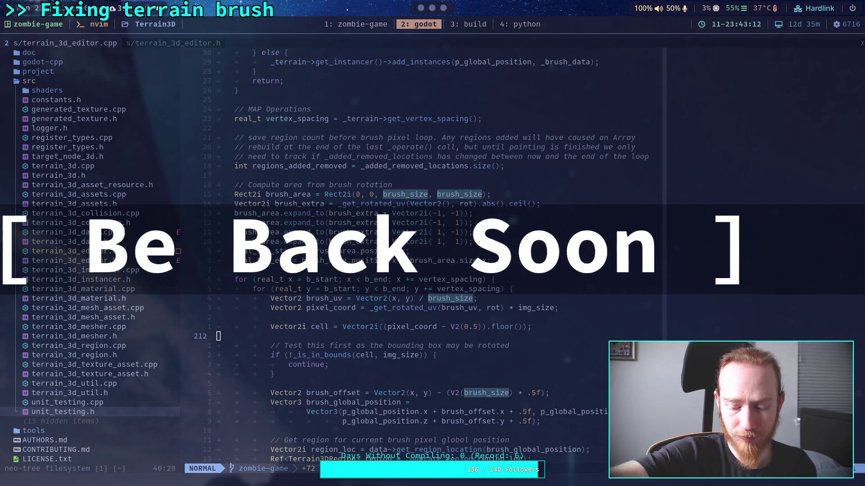
Switch to Godot's terrain_testing scene showing the three stamped mountain patches
{"action": "key", "text": "alt+Tab"}
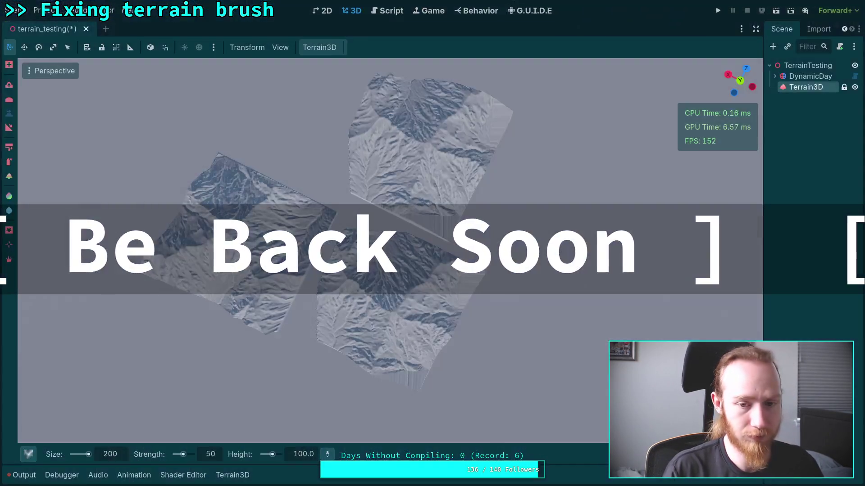
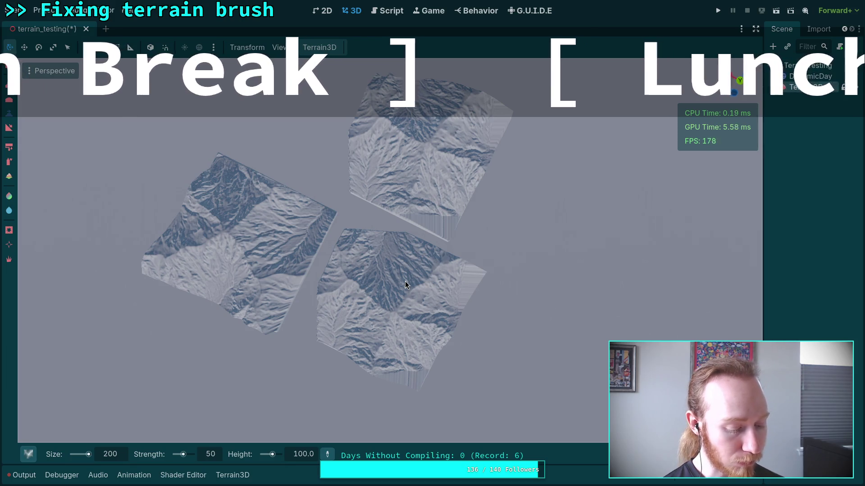
Test the brush on the terrain, then switch to terrain_3d_editor.cpp in Neovim
{"action": "left_click", "coordinate": [404, 281]}
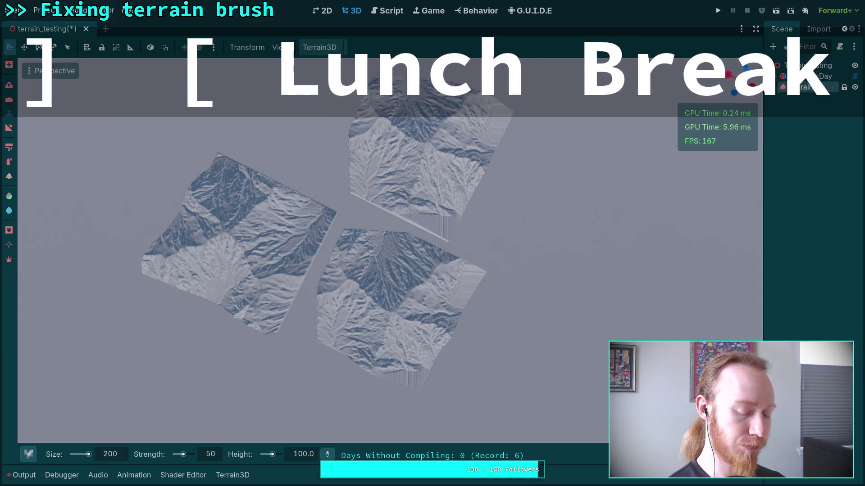
{"action": "key", "text": "alt+Tab"}
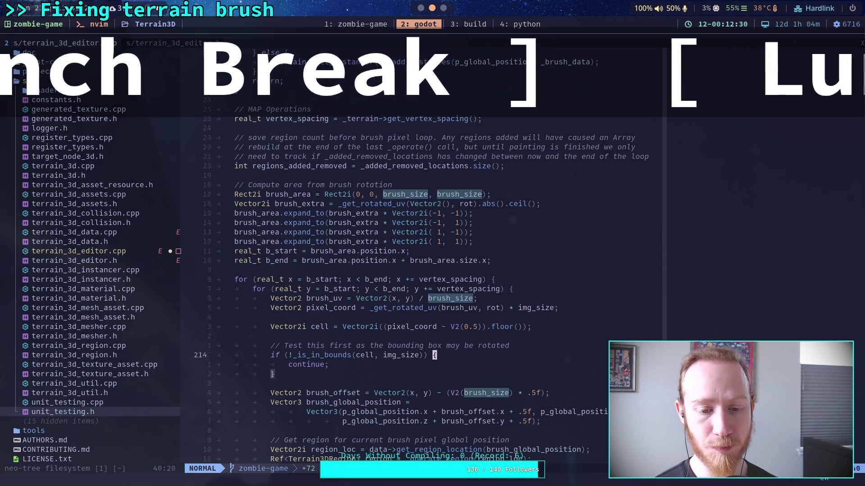
{"action": "key", "text": "1"}
{"action": "key", "text": "5"}
{"action": "key", "text": "j"}
{"action": "key", "text": "1"}
{"action": "key", "text": "9"}
{"action": "key", "text": "j"}
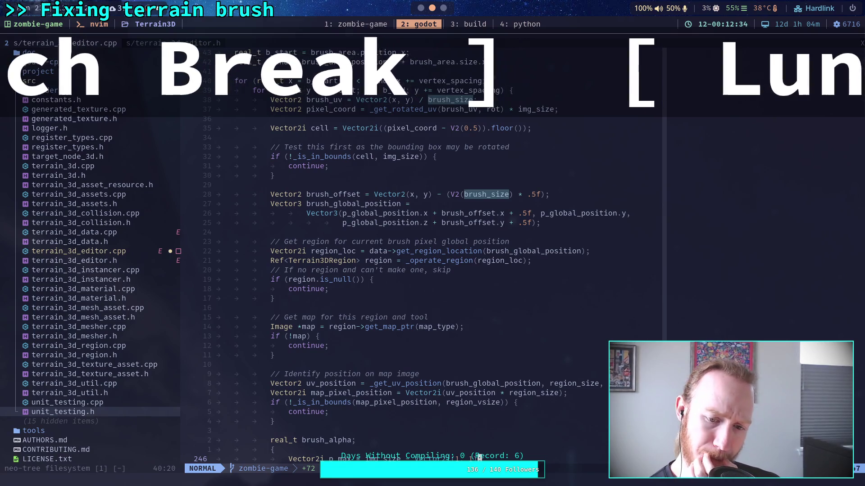
{"action": "key", "text": "j"}
{"action": "key", "text": "j"}
{"action": "key", "text": "j"}
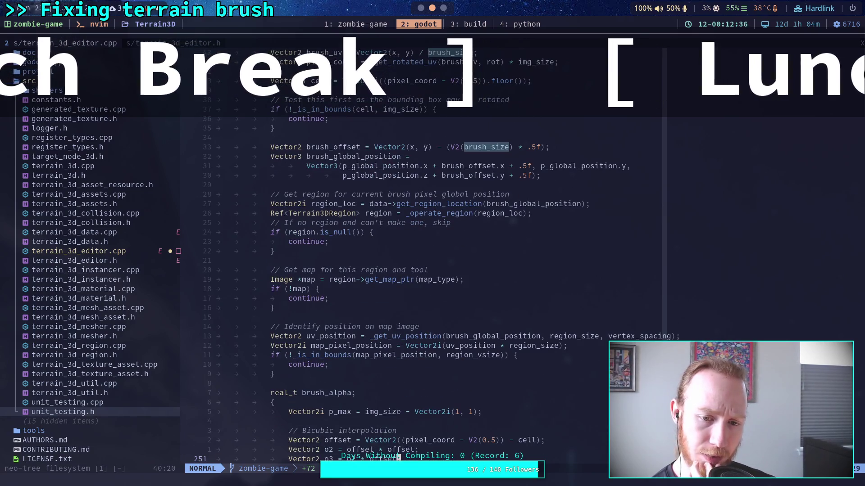
{"action": "key", "text": "j"}
{"action": "key", "text": "j"}
{"action": "key", "text": "j"}
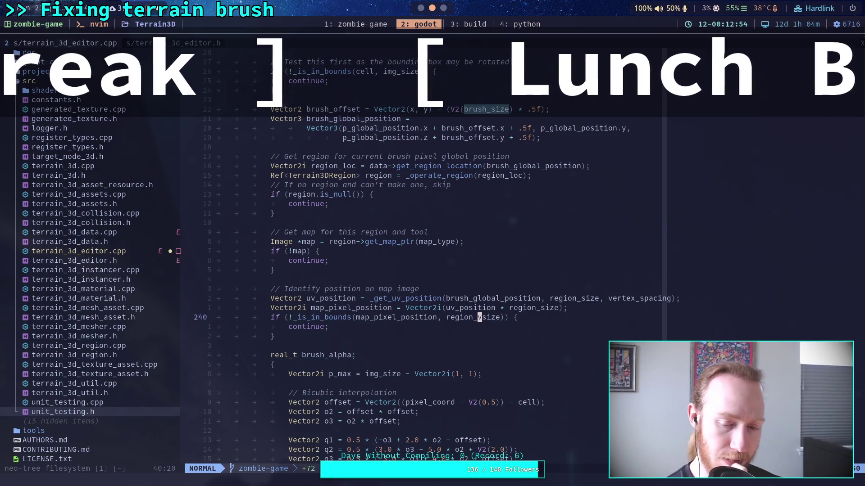
{"action": "key", "text": "k"}
{"action": "key", "text": "k"}
{"action": "key", "text": "k"}
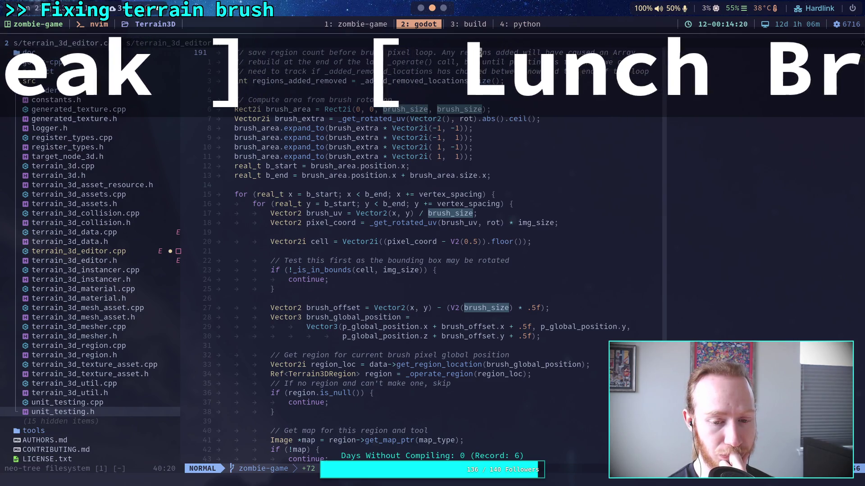
{"action": "scroll", "coordinate": [343, 232], "scroll_direction": "down", "scroll_amount": 9}
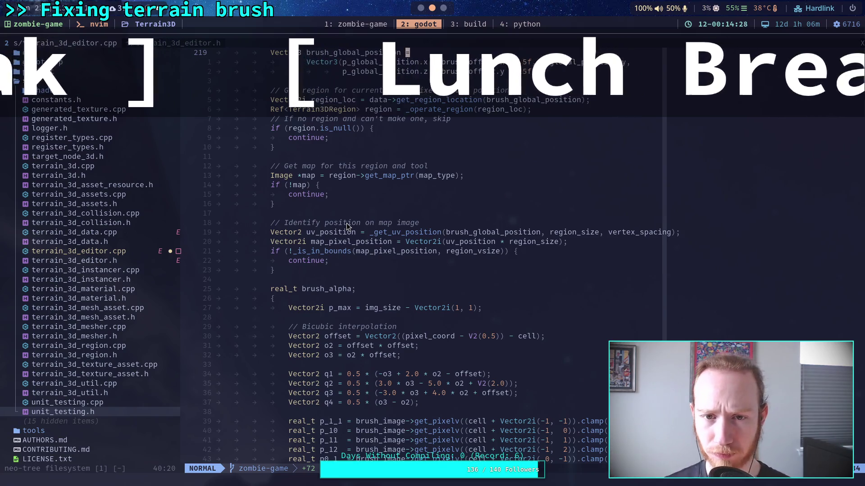
{"action": "scroll", "coordinate": [369, 209], "scroll_direction": "up", "scroll_amount": 3}
{"action": "scroll", "coordinate": [361, 216], "scroll_direction": "up", "scroll_amount": 4}
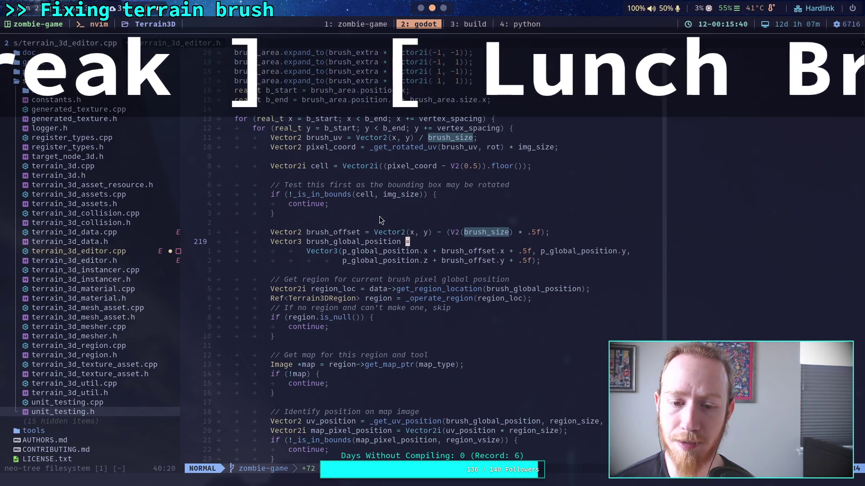
{"action": "scroll", "coordinate": [367, 234], "scroll_direction": "down", "scroll_amount": 2}
{"action": "scroll", "coordinate": [381, 244], "scroll_direction": "down", "scroll_amount": 2}
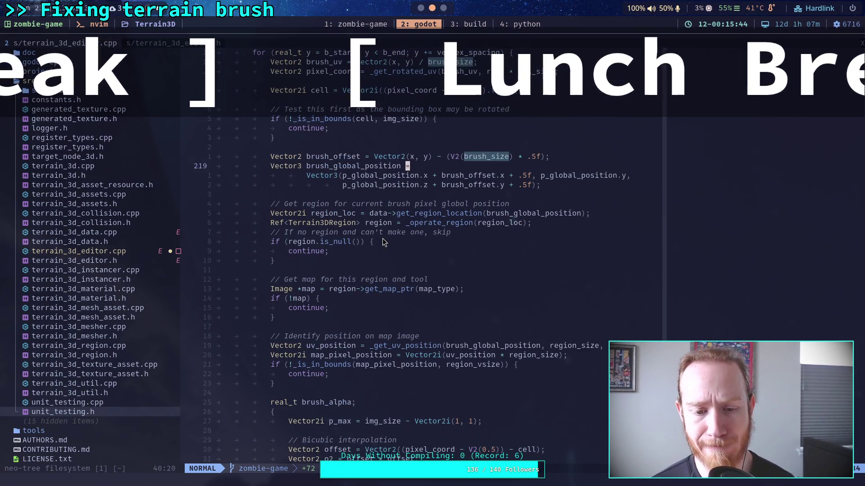
{"action": "scroll", "coordinate": [383, 241], "scroll_direction": "down", "scroll_amount": 2}
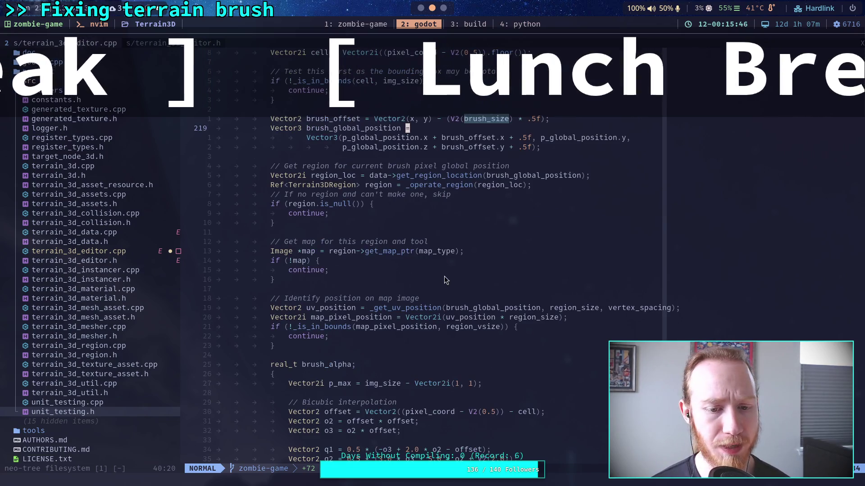
{"action": "scroll", "coordinate": [418, 280], "scroll_direction": "down", "scroll_amount": 2}
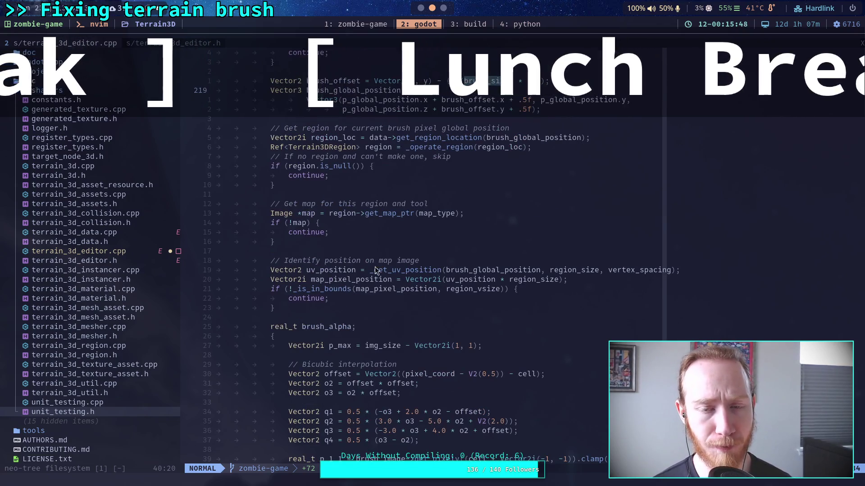
{"action": "key", "text": "alt+Tab"}
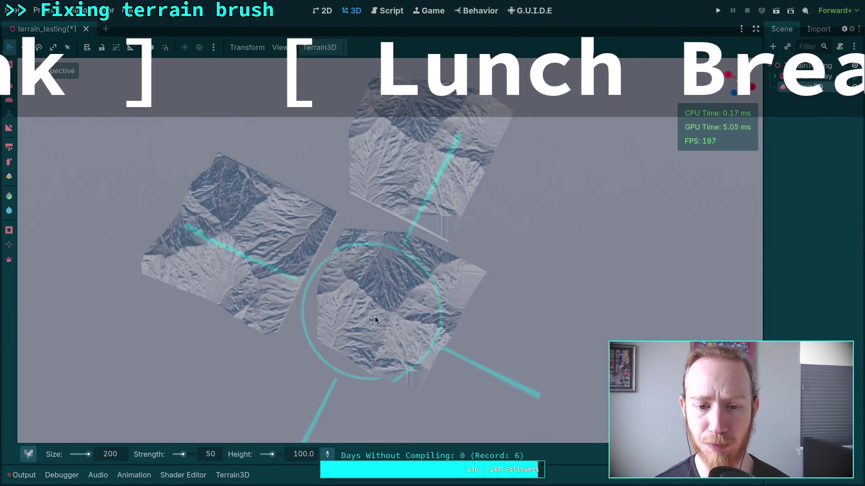
Widen the side panel and show the Terrain3D properties with the material section collapsed
{"action": "left_click", "coordinate": [817, 28]}
{"action": "left_click", "coordinate": [781, 29]}
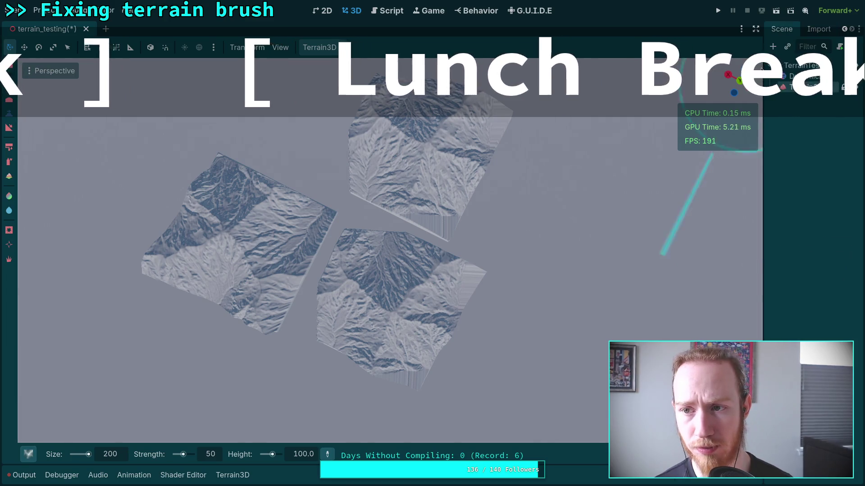
{"action": "left_click_drag", "start_coordinate": [763, 66], "coordinate": [687, 79]}
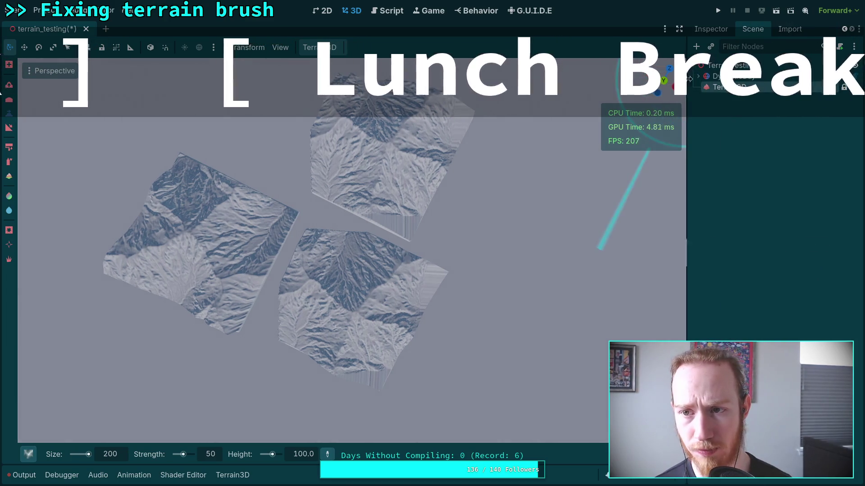
{"action": "left_click", "coordinate": [711, 28]}
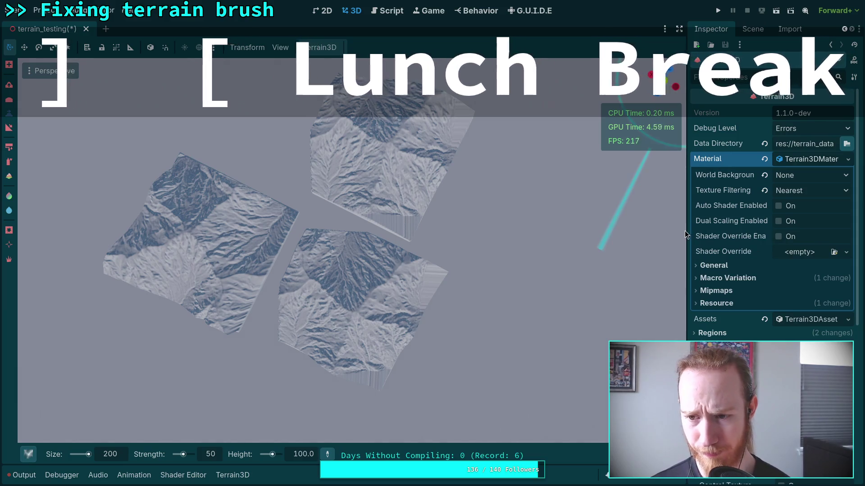
{"action": "left_click_drag", "start_coordinate": [684, 231], "coordinate": [659, 230]}
{"action": "left_click", "coordinate": [681, 159]}
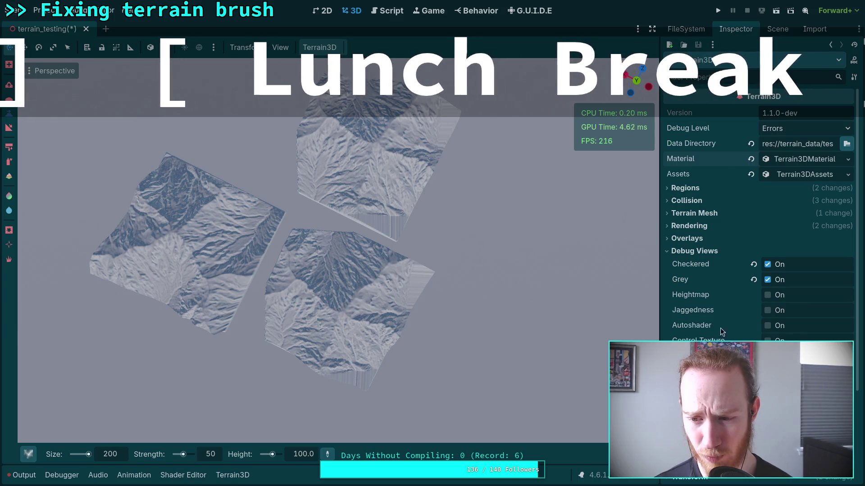
Turn the Region Grid overlay on to check the tiles against it, then off again
{"action": "left_click", "coordinate": [685, 240]}
{"action": "left_click", "coordinate": [767, 252]}
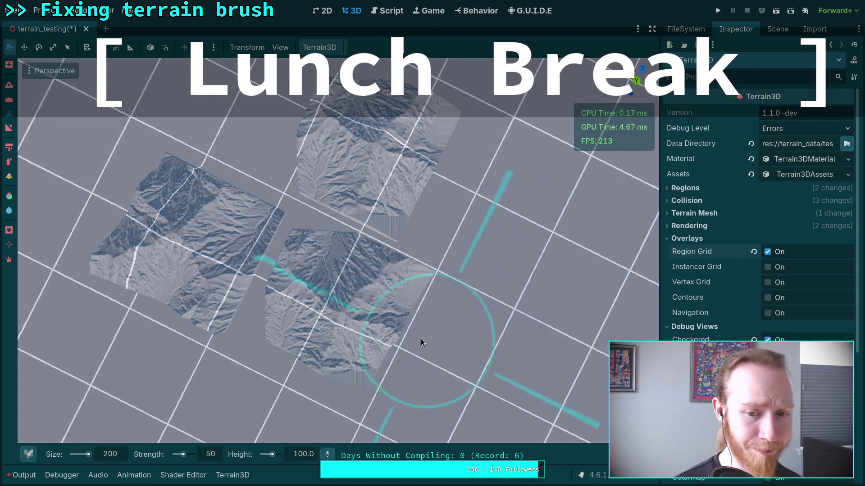
{"action": "right_click", "coordinate": [442, 322]}
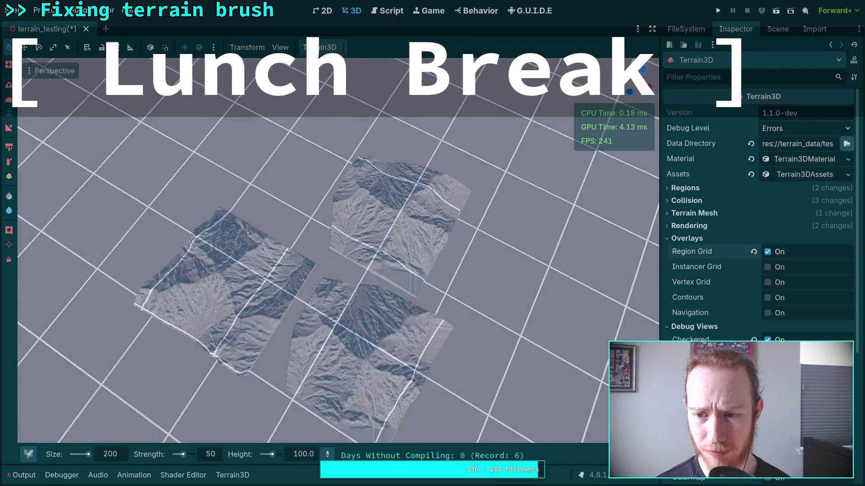
{"action": "left_click", "coordinate": [767, 252]}
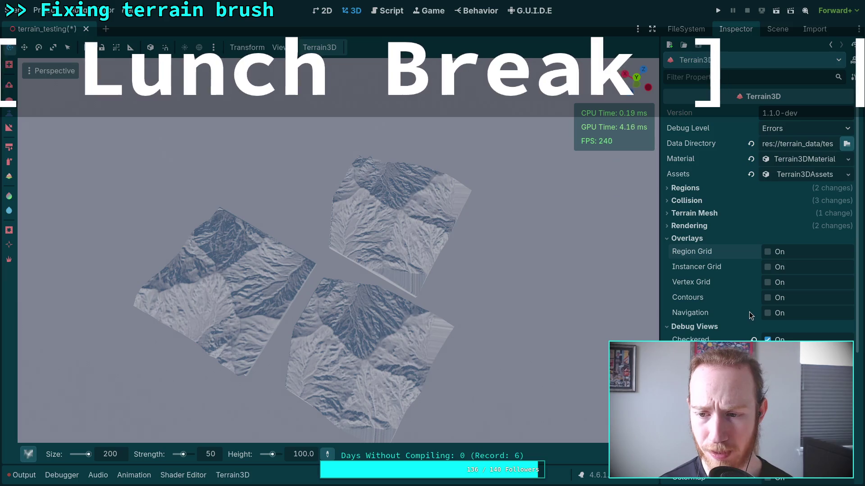
{"action": "left_click", "coordinate": [679, 237]}
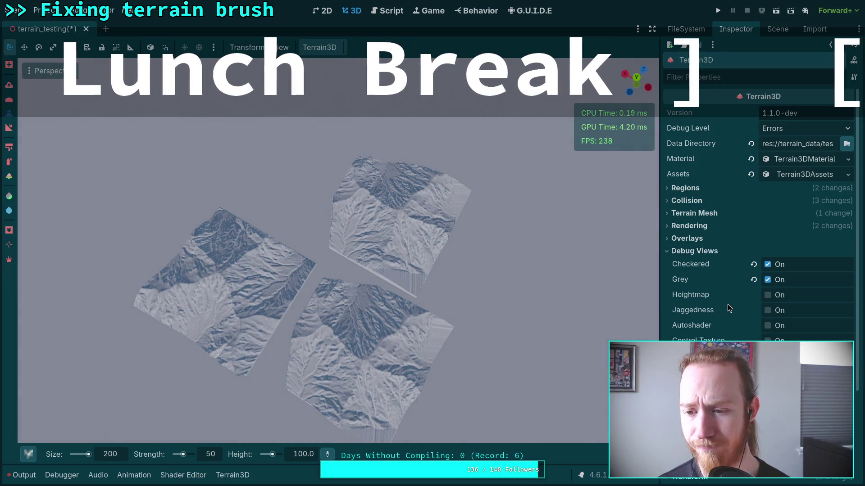
{"action": "mouse_move", "coordinate": [728, 305]}
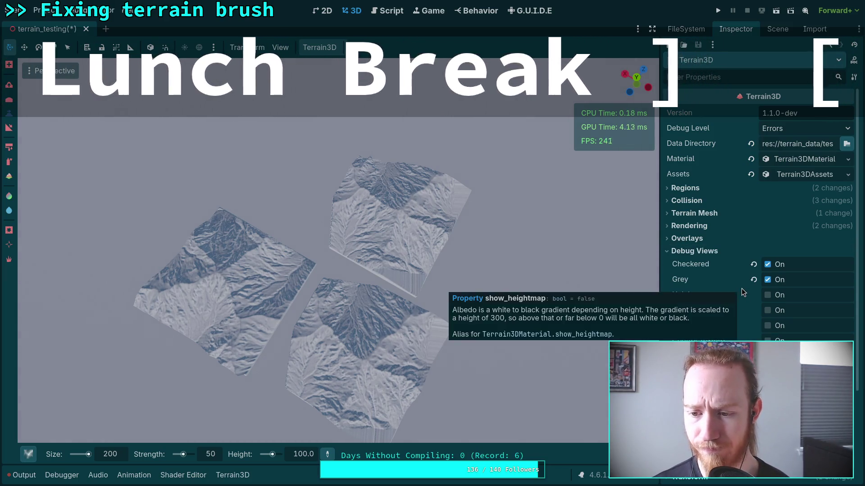
{"action": "left_click", "coordinate": [713, 240]}
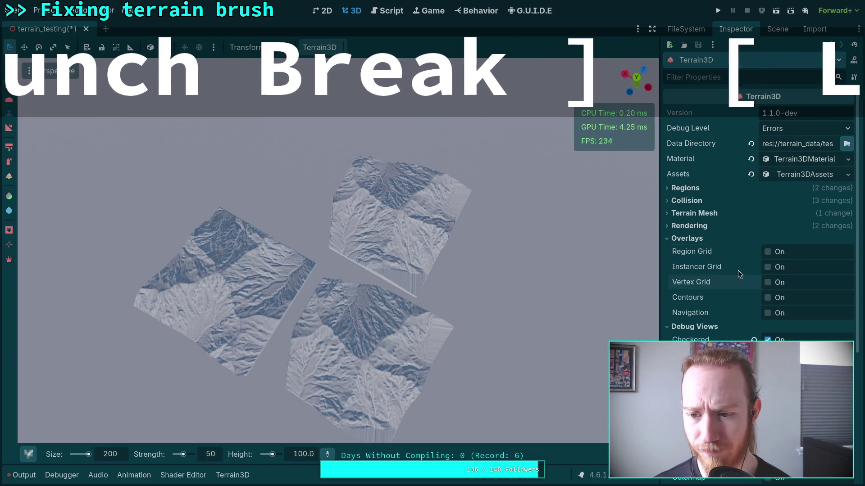
{"action": "left_click", "coordinate": [698, 242]}
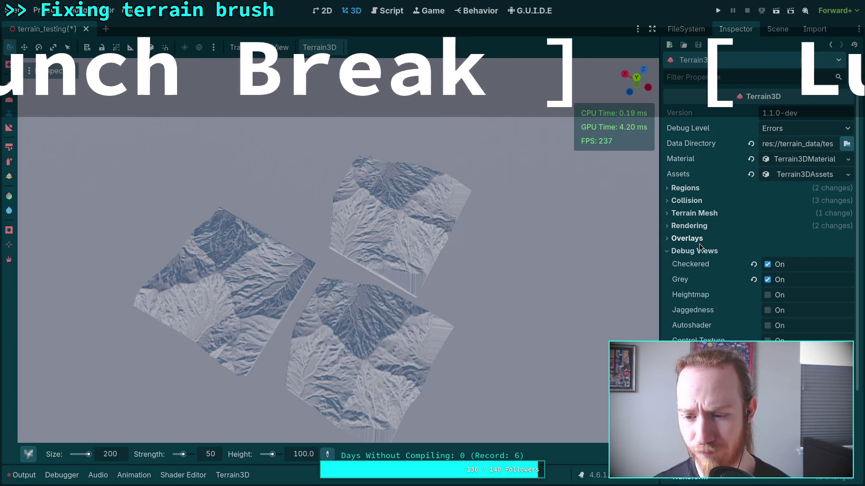
With the Region tool, add a terrain region where the stamped tiles meet
{"action": "scroll", "coordinate": [700, 246], "scroll_direction": "down", "scroll_amount": 3}
{"action": "scroll", "coordinate": [699, 244], "scroll_direction": "up", "scroll_amount": 3}
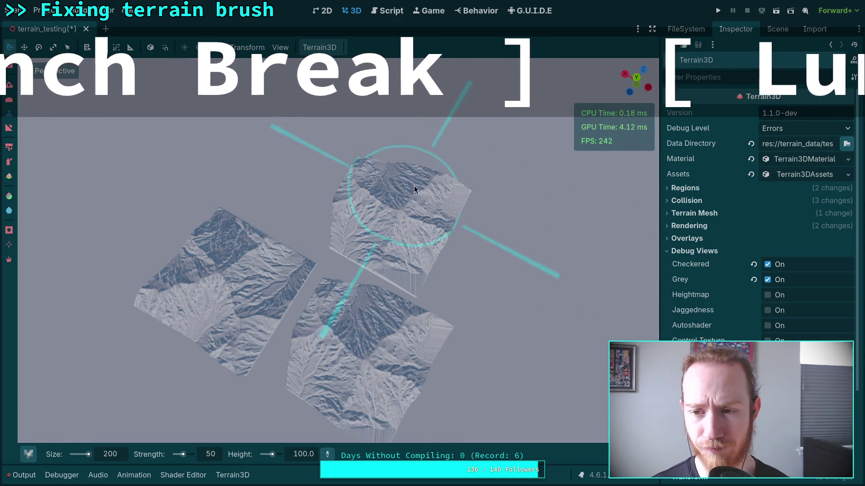
{"action": "left_click", "coordinate": [9, 65]}
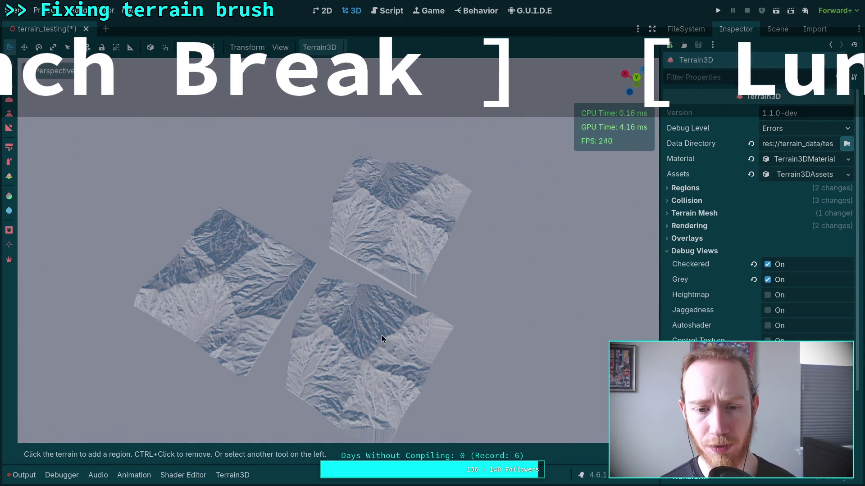
{"action": "left_click", "coordinate": [349, 303]}
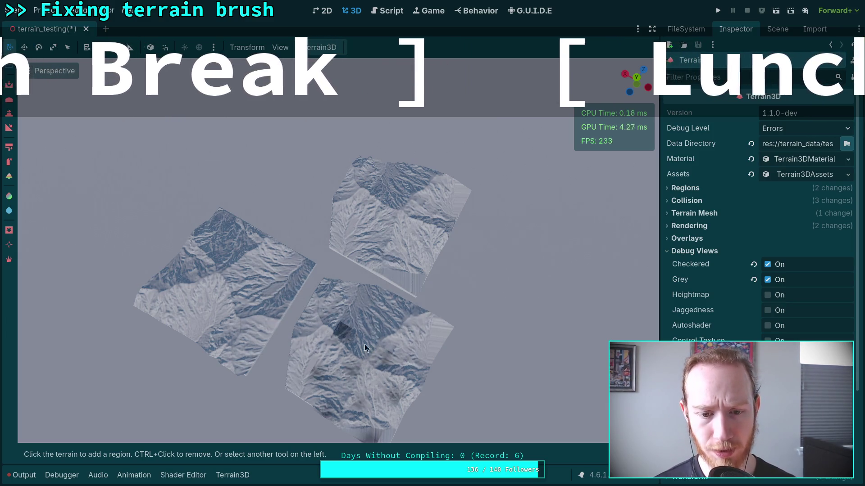
Move around the terrain, add a region beside a tile, and remove the upper-right region
{"action": "left_click_drag", "start_coordinate": [318, 366], "coordinate": [360, 342]}
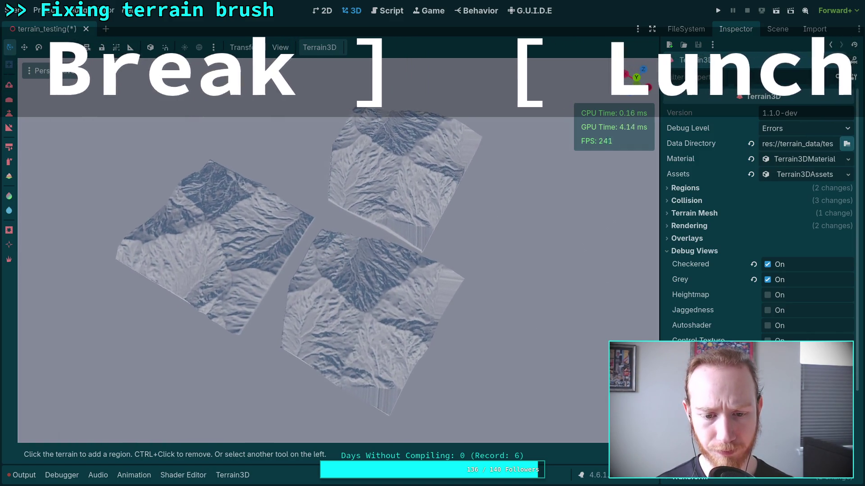
{"action": "key", "text": "w"}
{"action": "left_click_drag", "start_coordinate": [343, 240], "coordinate": [342, 240]}
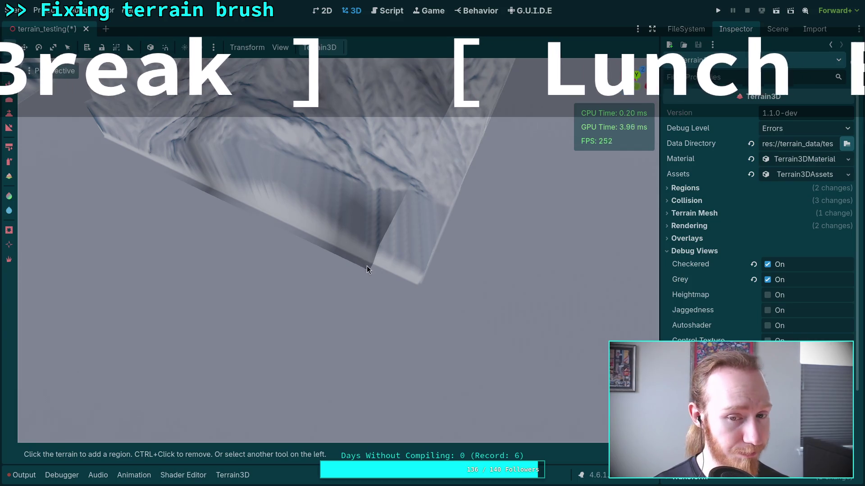
{"action": "left_click", "coordinate": [426, 276]}
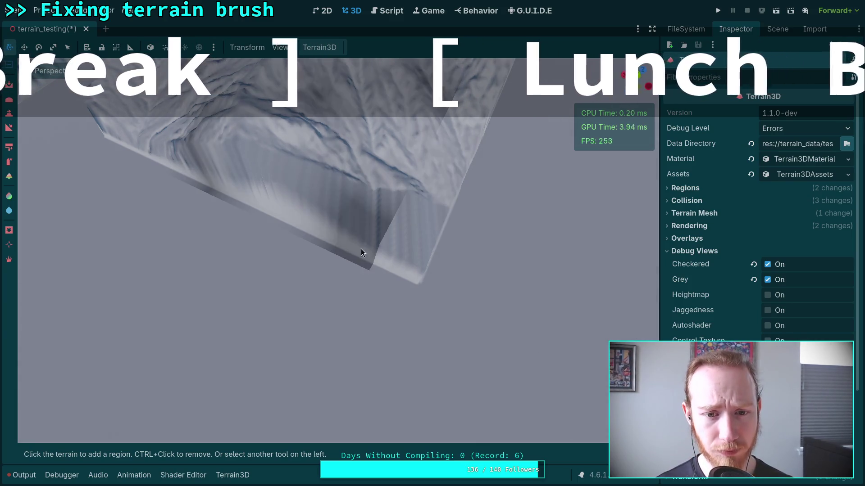
{"action": "left_click_drag", "start_coordinate": [359, 257], "coordinate": [352, 260]}
{"action": "left_click_drag", "start_coordinate": [320, 233], "coordinate": [310, 228]}
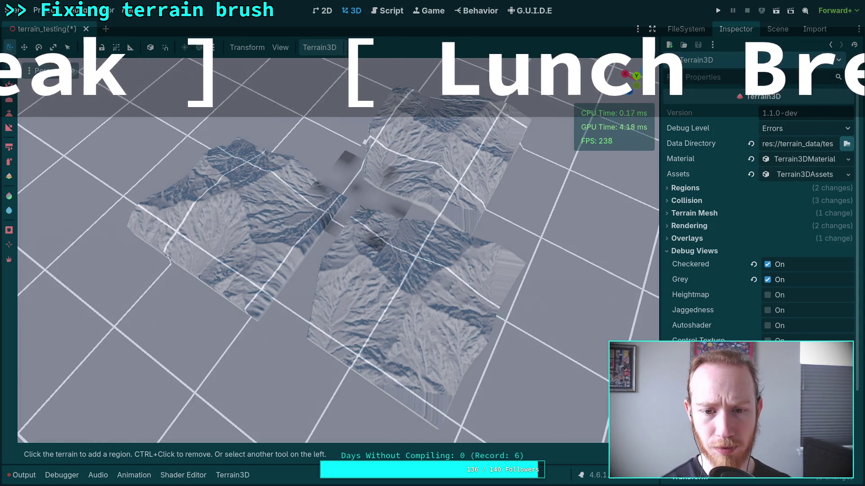
{"action": "left_click", "coordinate": [406, 180], "text": "ctrl"}
Undo the terrain back to its saved state, then add and remove one region
{"action": "key", "text": "ctrl+z"}
{"action": "key", "text": "ctrl+z"}
{"action": "key", "text": "ctrl+z"}
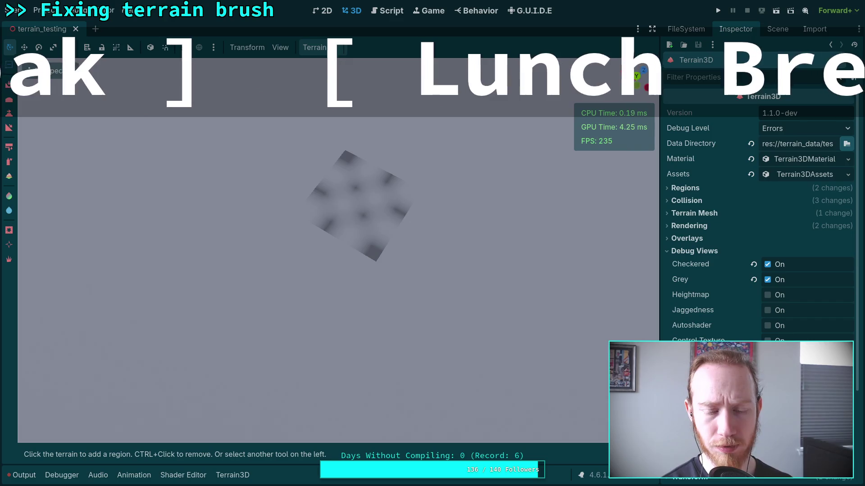
{"action": "left_click", "coordinate": [351, 198]}
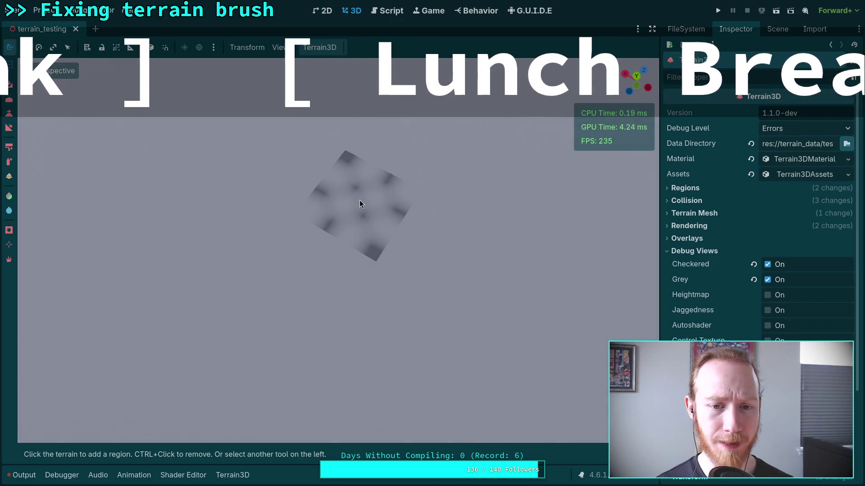
{"action": "left_click", "coordinate": [360, 200], "text": "ctrl"}
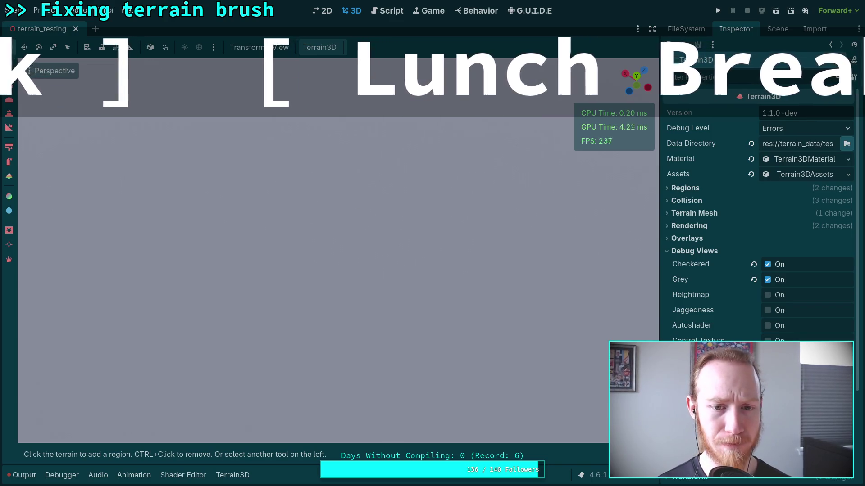
Add and remove several region tiles on the empty flat ground
{"action": "left_click", "coordinate": [348, 216]}
{"action": "left_click", "coordinate": [361, 264]}
{"action": "left_click", "coordinate": [358, 265]}
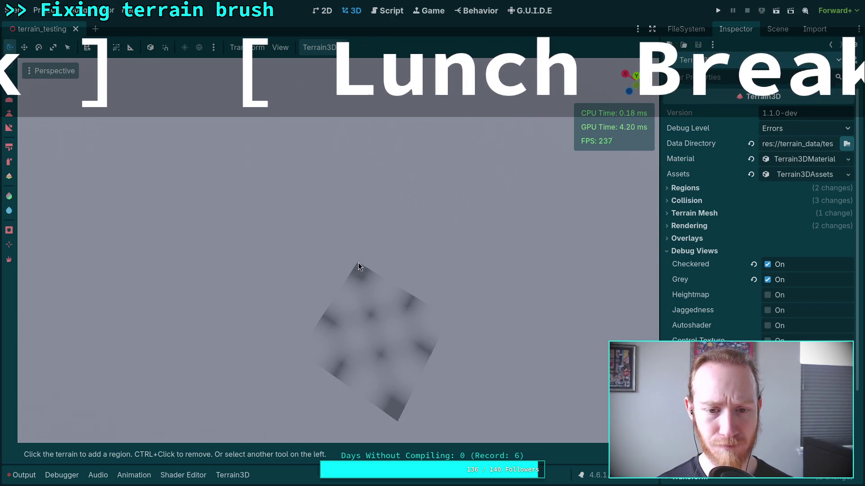
{"action": "left_click", "coordinate": [359, 263], "text": "ctrl"}
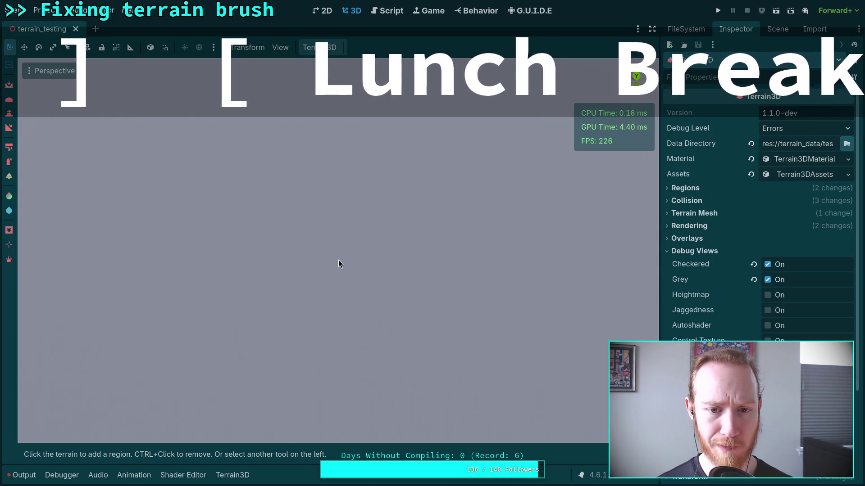
{"action": "left_click", "coordinate": [329, 244]}
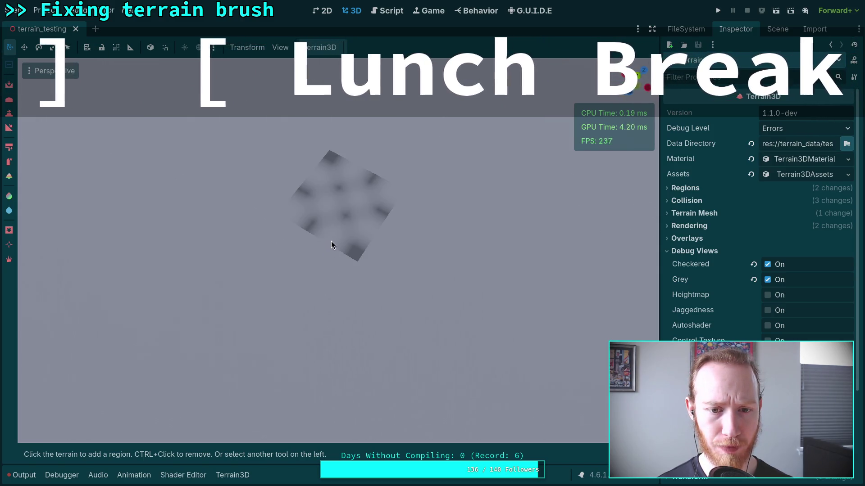
{"action": "left_click", "coordinate": [331, 243], "text": "ctrl"}
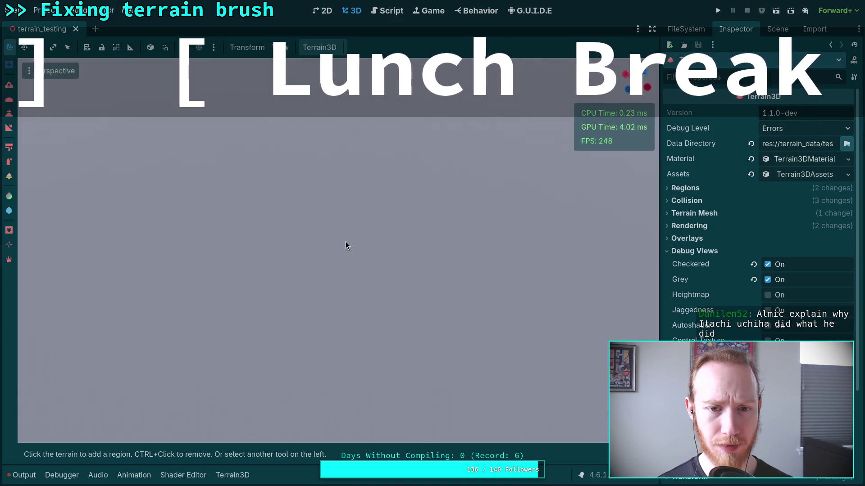
{"action": "left_click_drag", "start_coordinate": [347, 243], "coordinate": [347, 227]}
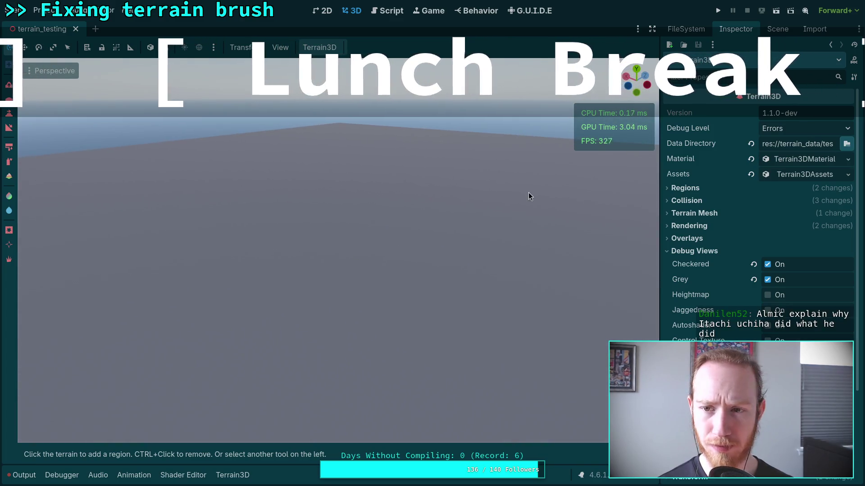
Tilt the view back down to the ground and add one empty terrain region there
{"action": "left_click_drag", "start_coordinate": [529, 196], "coordinate": [473, 211]}
{"action": "left_click", "coordinate": [344, 233]}
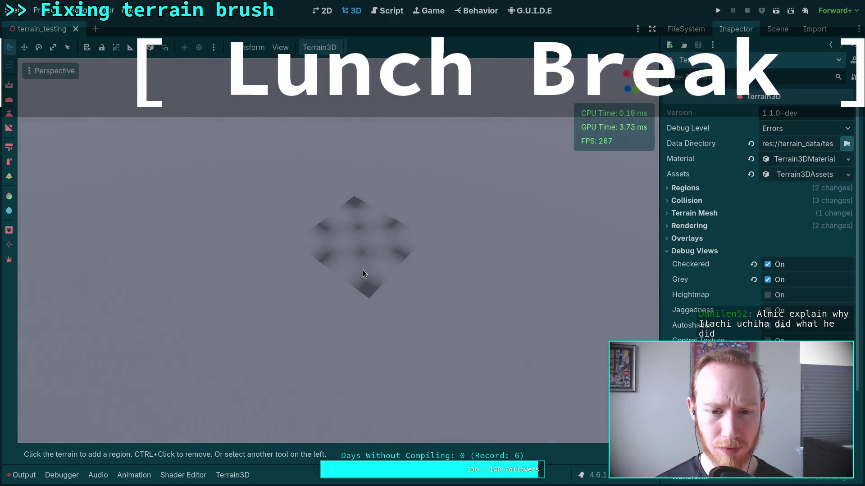
{"action": "scroll", "coordinate": [356, 297], "scroll_direction": "down", "scroll_amount": 5}
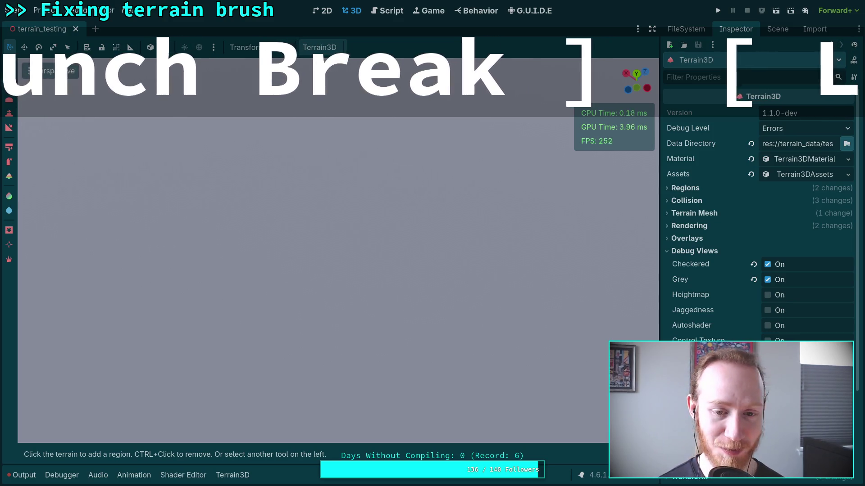
{"action": "left_click", "coordinate": [346, 234]}
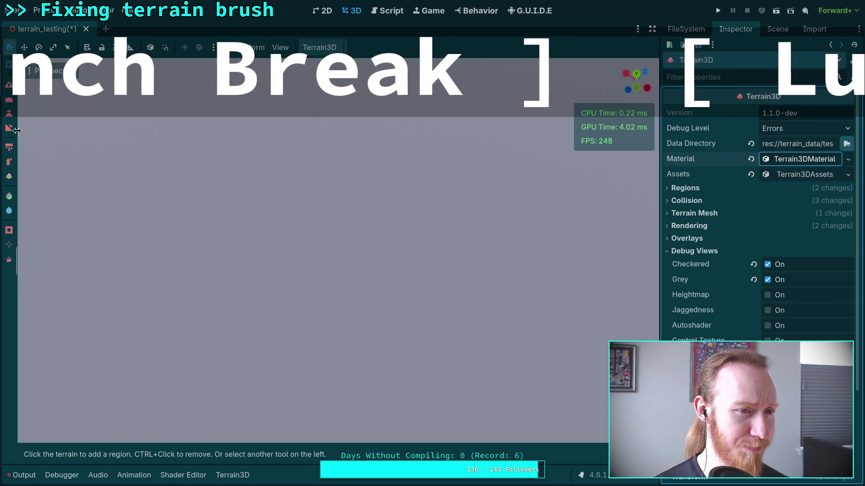
Stamp a mountain heightmap with the height stamp brush, then add a region beside it
{"action": "left_click", "coordinate": [9, 112]}
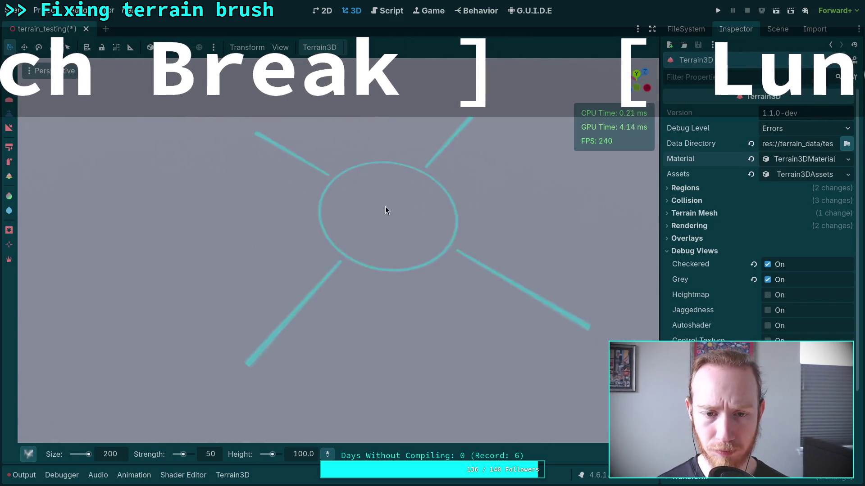
{"action": "left_click", "coordinate": [340, 221]}
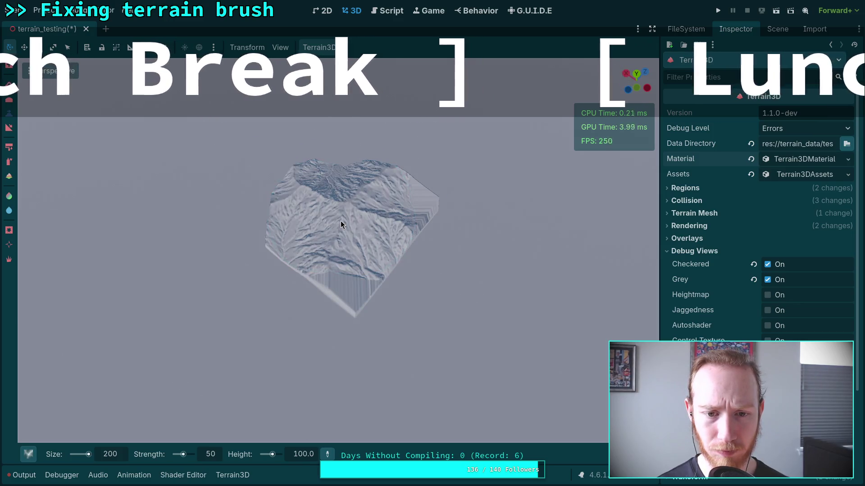
{"action": "left_click", "coordinate": [9, 64]}
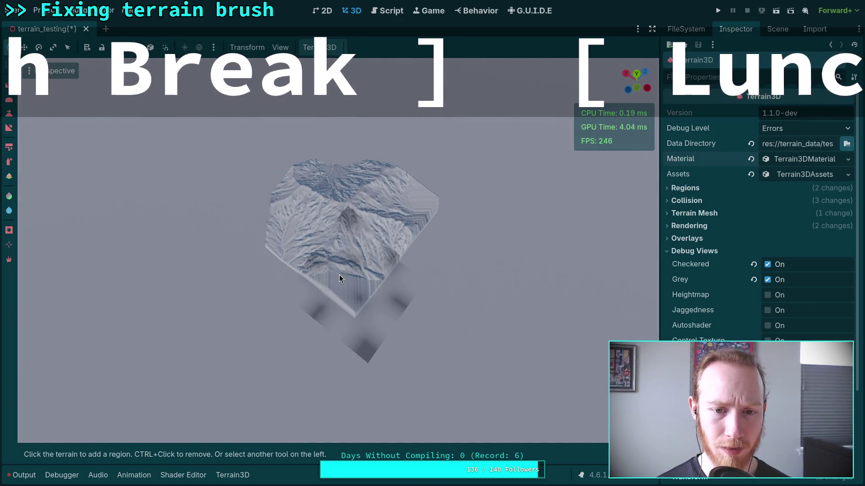
{"action": "mouse_move", "coordinate": [274, 242]}
{"action": "left_mouse_down"}
{"action": "mouse_move", "coordinate": [361, 299]}
{"action": "mouse_move", "coordinate": [350, 190]}
{"action": "mouse_move", "coordinate": [342, 193]}
{"action": "mouse_move", "coordinate": [370, 215]}
{"action": "mouse_move", "coordinate": [365, 242]}
{"action": "mouse_move", "coordinate": [340, 271]}
{"action": "mouse_move", "coordinate": [335, 265]}
{"action": "mouse_move", "coordinate": [357, 274]}
{"action": "left_mouse_up"}
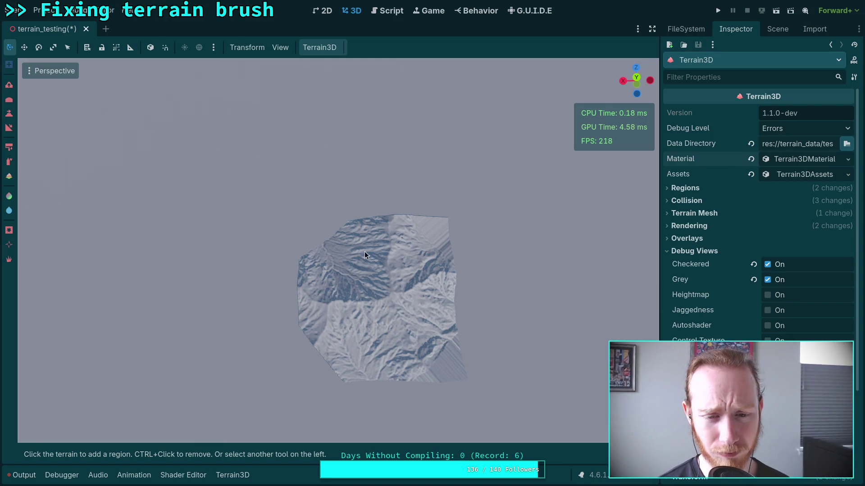
{"action": "left_click", "coordinate": [438, 314]}
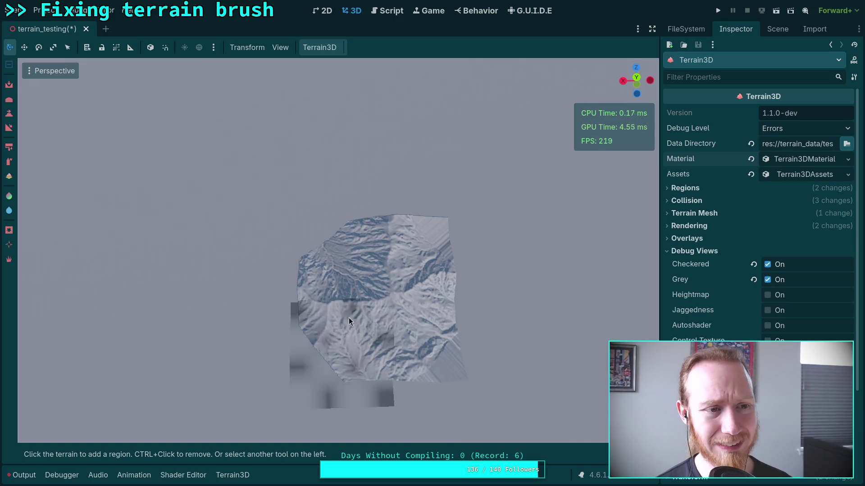
Orbit and zoom to inspect the stamped mountain's seams edge-on, then show the scene tree
{"action": "mouse_move", "coordinate": [377, 322]}
{"action": "left_mouse_down"}
{"action": "mouse_move", "coordinate": [180, 303]}
{"action": "mouse_move", "coordinate": [217, 304]}
{"action": "left_mouse_up"}
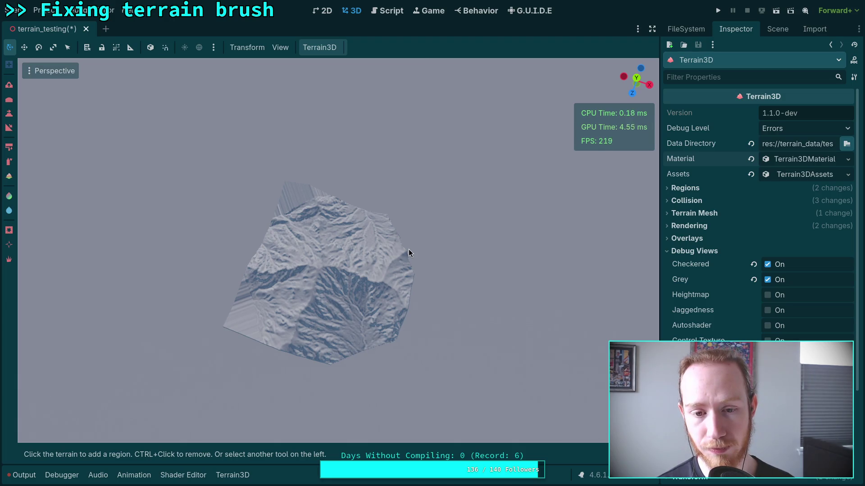
{"action": "left_click_drag", "start_coordinate": [409, 249], "coordinate": [409, 216]}
{"action": "scroll", "coordinate": [338, 247], "scroll_direction": "down", "scroll_amount": 5}
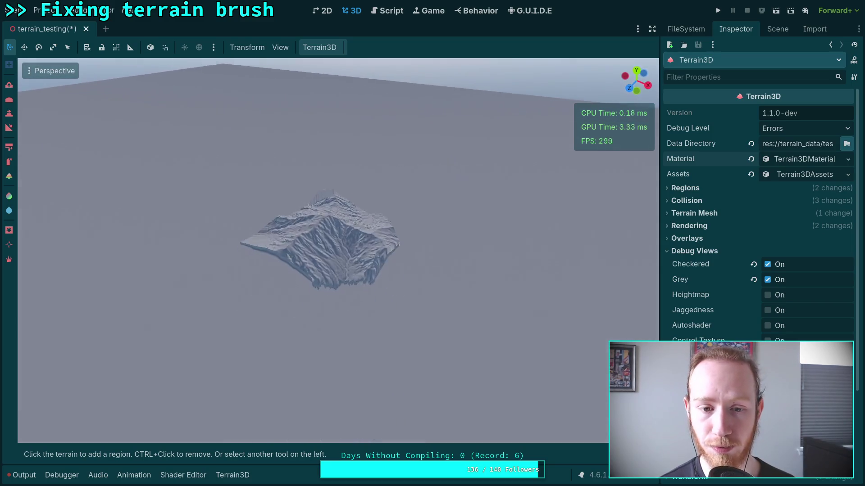
{"action": "scroll", "coordinate": [338, 217], "scroll_direction": "up", "scroll_amount": 8}
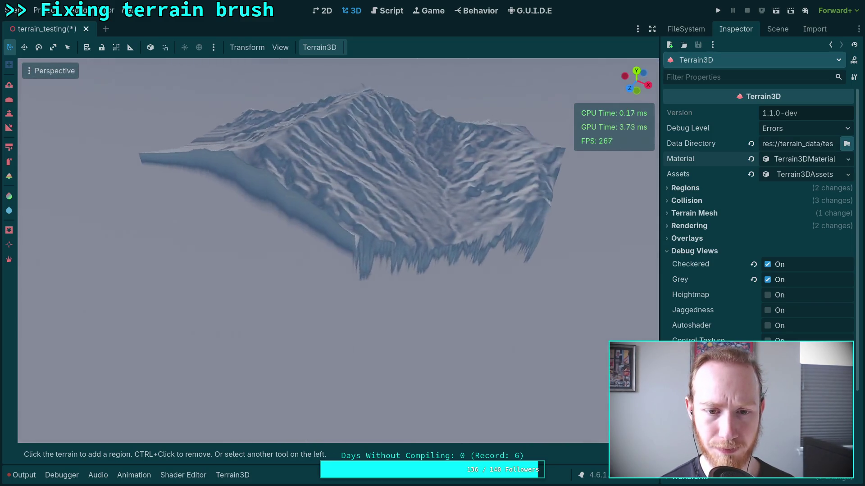
{"action": "mouse_move", "coordinate": [409, 216]}
{"action": "left_mouse_down"}
{"action": "mouse_move", "coordinate": [199, 221]}
{"action": "mouse_move", "coordinate": [630, 238]}
{"action": "left_mouse_up"}
{"action": "scroll", "coordinate": [337, 216], "scroll_direction": "down", "scroll_amount": 5}
{"action": "left_click", "coordinate": [771, 28]}
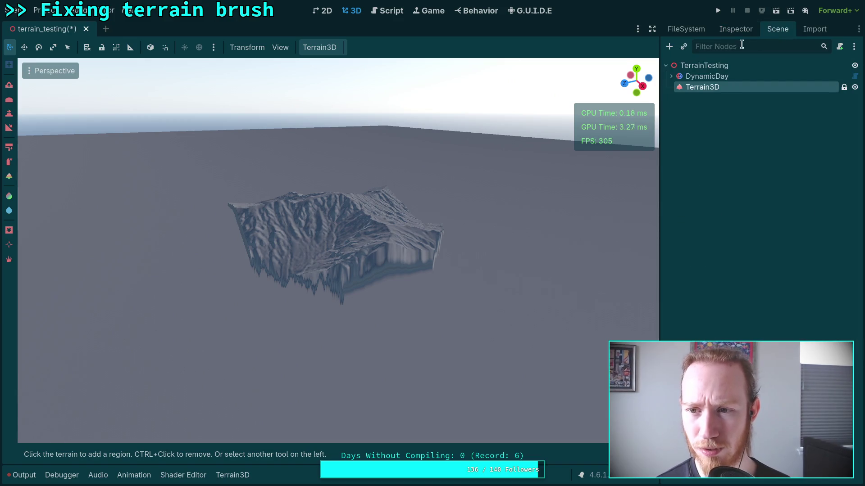
Select Terrain3D and toggle its Grey debug view off and back on
{"action": "left_click", "coordinate": [712, 76]}
{"action": "left_click", "coordinate": [708, 89]}
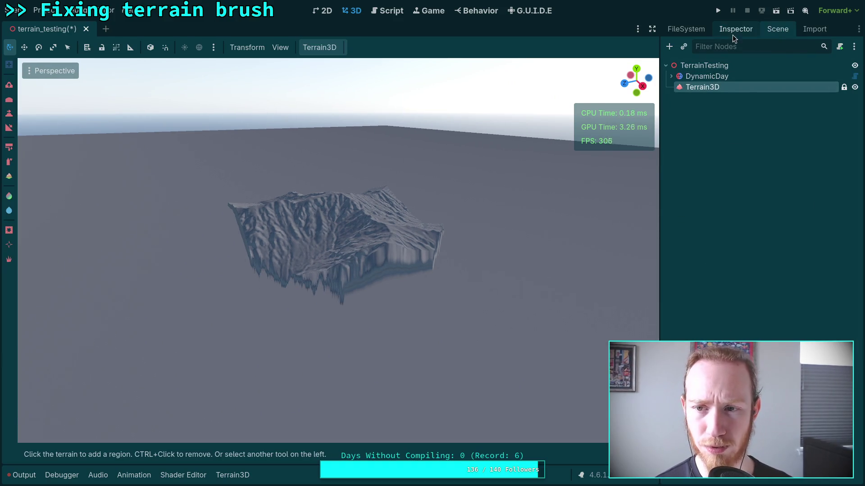
{"action": "left_click", "coordinate": [737, 30]}
{"action": "scroll", "coordinate": [736, 233], "scroll_direction": "down", "scroll_amount": 3}
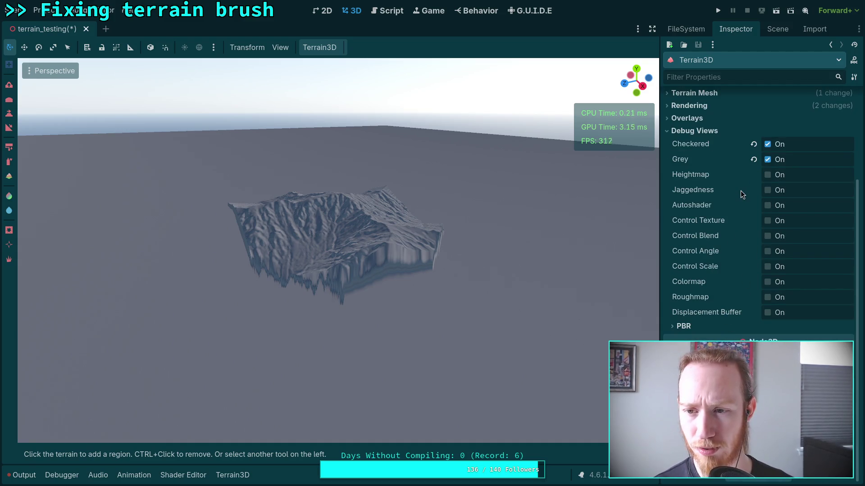
{"action": "left_click", "coordinate": [767, 159]}
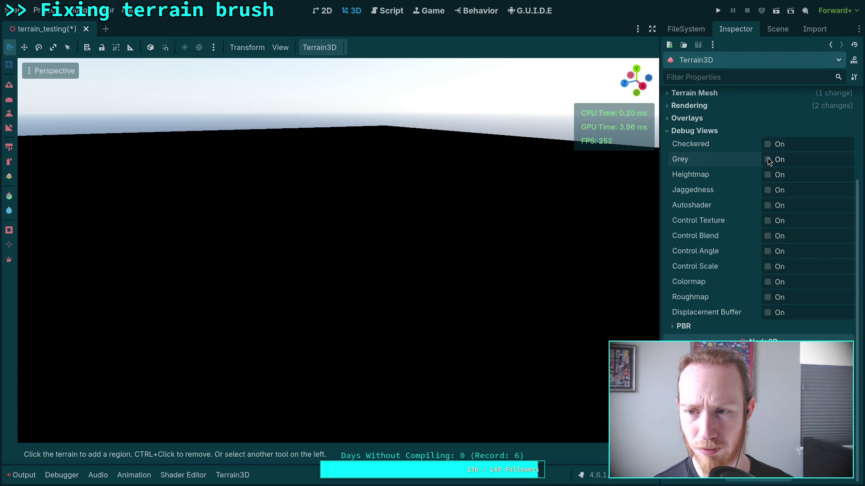
{"action": "left_click", "coordinate": [768, 160]}
{"action": "left_click", "coordinate": [768, 160]}
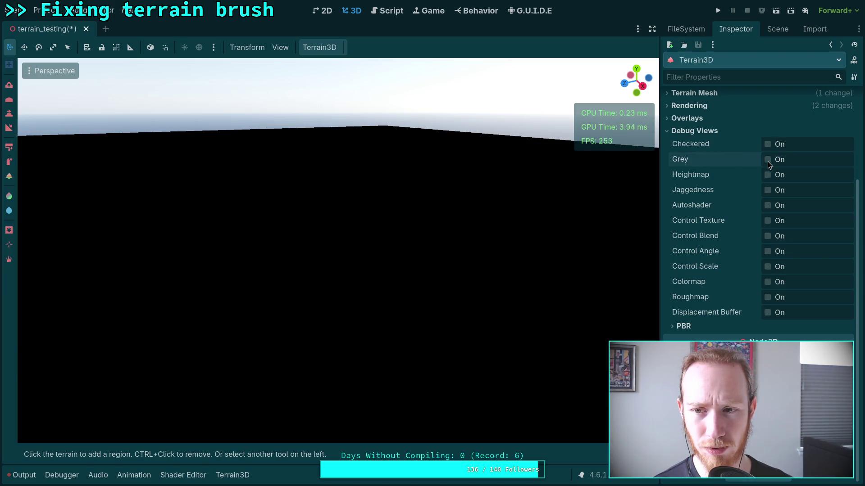
{"action": "left_click", "coordinate": [768, 160]}
{"action": "left_click", "coordinate": [768, 144]}
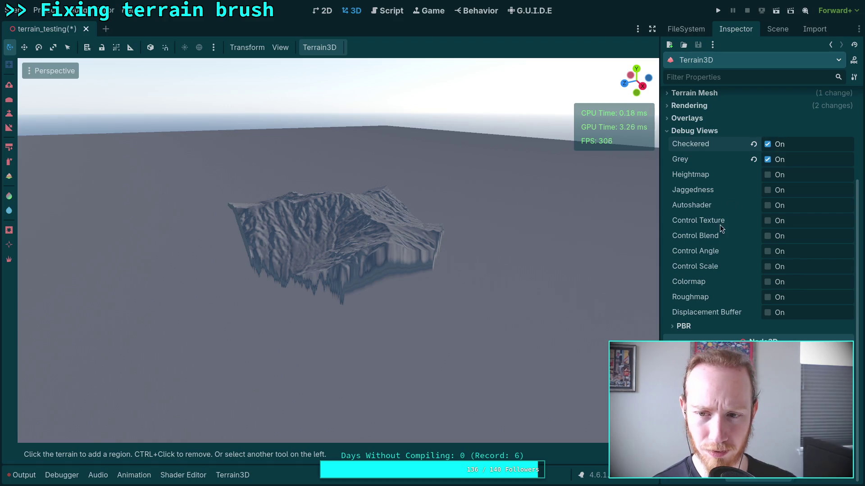
{"action": "scroll", "coordinate": [744, 218], "scroll_direction": "up", "scroll_amount": 5}
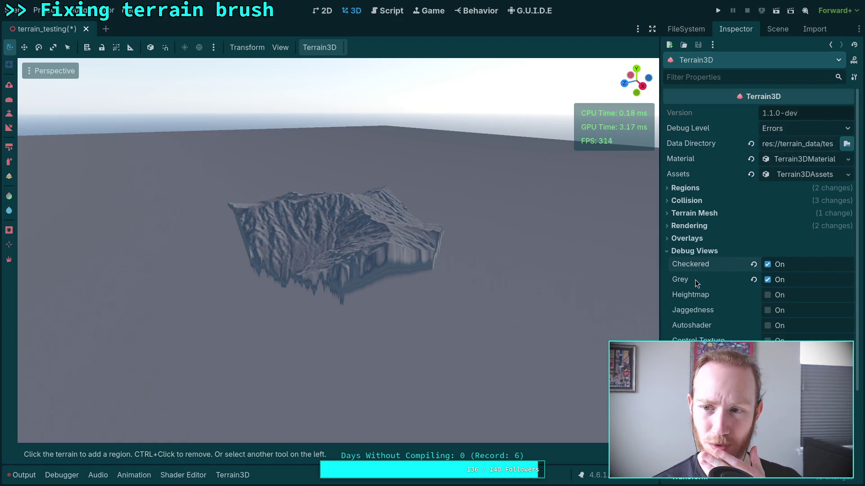
Expand Terrain3DMaterial, try then revert Shader Override, browse its groups, and collapse it
{"action": "left_click", "coordinate": [795, 160]}
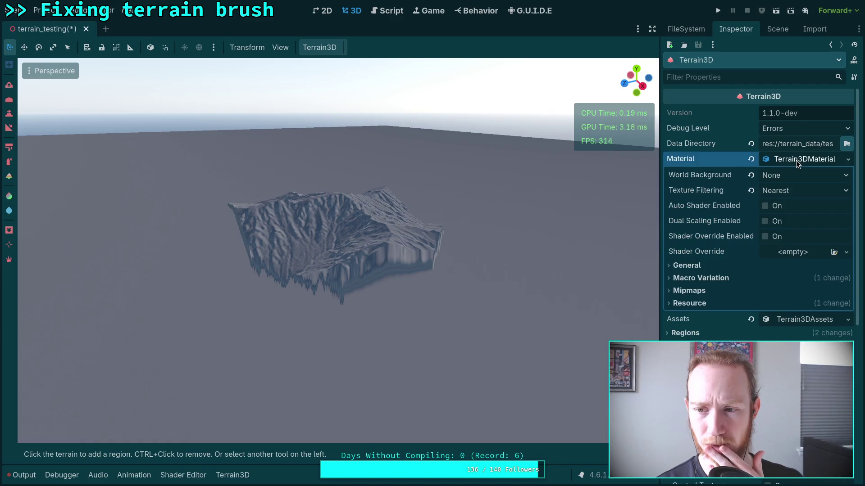
{"action": "left_click", "coordinate": [765, 237]}
{"action": "left_click", "coordinate": [750, 253]}
{"action": "left_click", "coordinate": [685, 266]}
{"action": "left_click", "coordinate": [685, 266]}
{"action": "left_click", "coordinate": [700, 278]}
{"action": "left_click", "coordinate": [700, 278]}
{"action": "left_click", "coordinate": [702, 265]}
{"action": "left_click", "coordinate": [702, 266]}
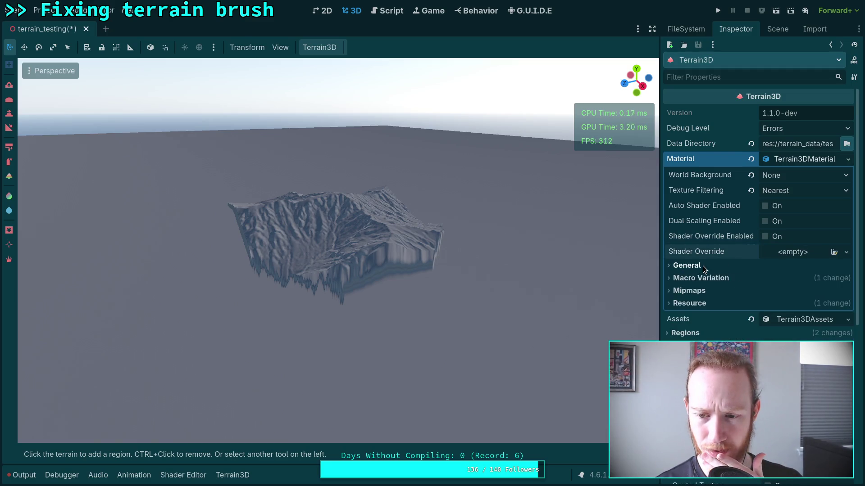
{"action": "left_click", "coordinate": [789, 160]}
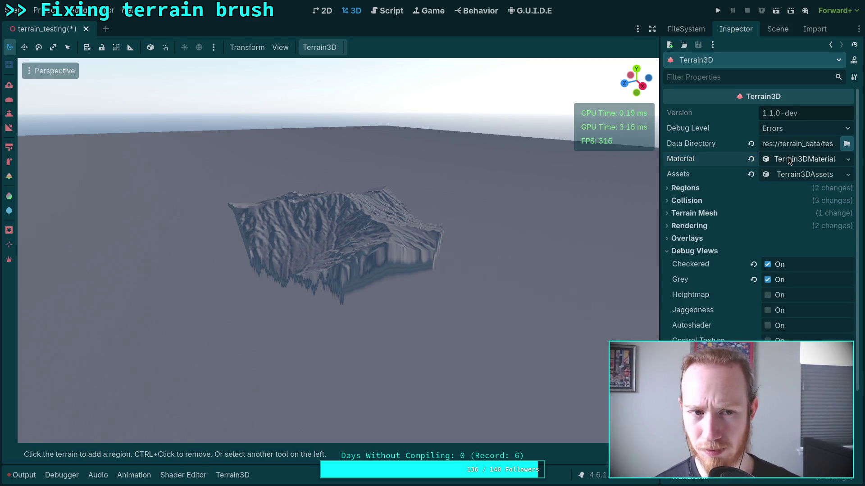
Expand DynamicDay in the scene tree and select its Sun light
{"action": "left_click", "coordinate": [778, 29]}
{"action": "left_click", "coordinate": [706, 76]}
{"action": "left_click", "coordinate": [671, 76]}
{"action": "left_click", "coordinate": [683, 88]}
{"action": "left_click", "coordinate": [735, 28]}
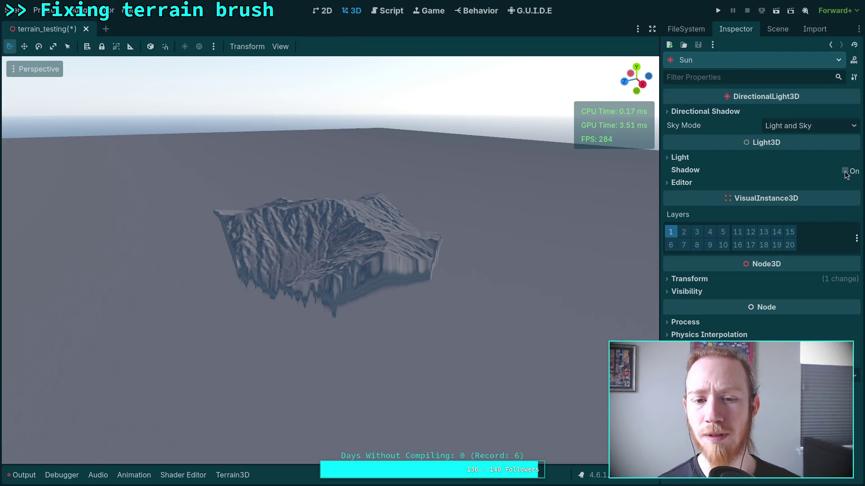
Turn on Shadow for the Sun light
{"action": "left_click", "coordinate": [845, 171]}
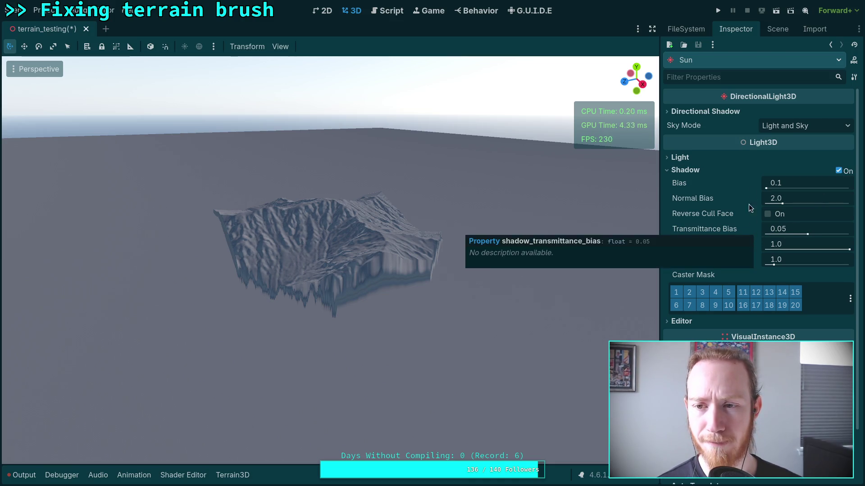
{"action": "left_click", "coordinate": [693, 155]}
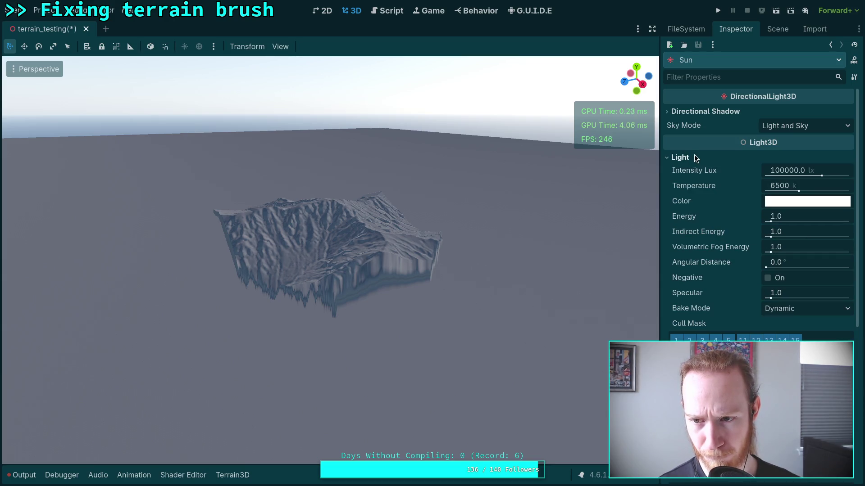
{"action": "left_click", "coordinate": [696, 158]}
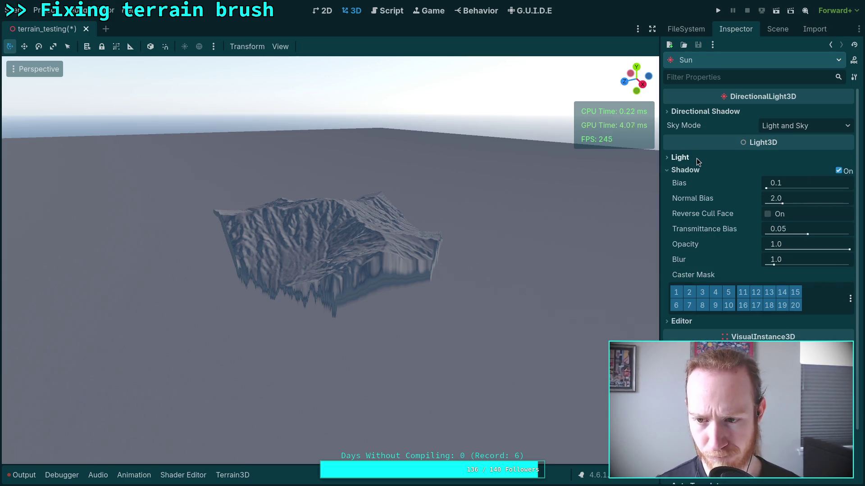
{"action": "scroll", "coordinate": [722, 278], "scroll_direction": "down", "scroll_amount": 2}
{"action": "scroll", "coordinate": [722, 278], "scroll_direction": "up", "scroll_amount": 2}
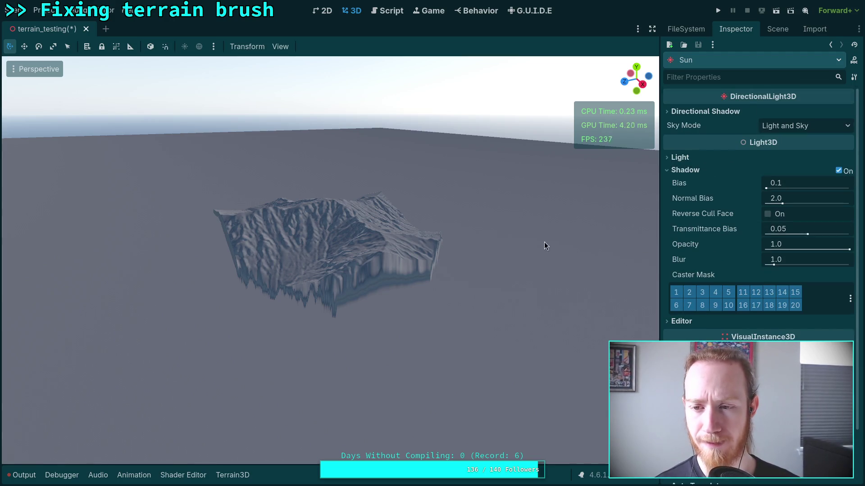
{"action": "scroll", "coordinate": [564, 245], "scroll_direction": "up", "scroll_amount": 5}
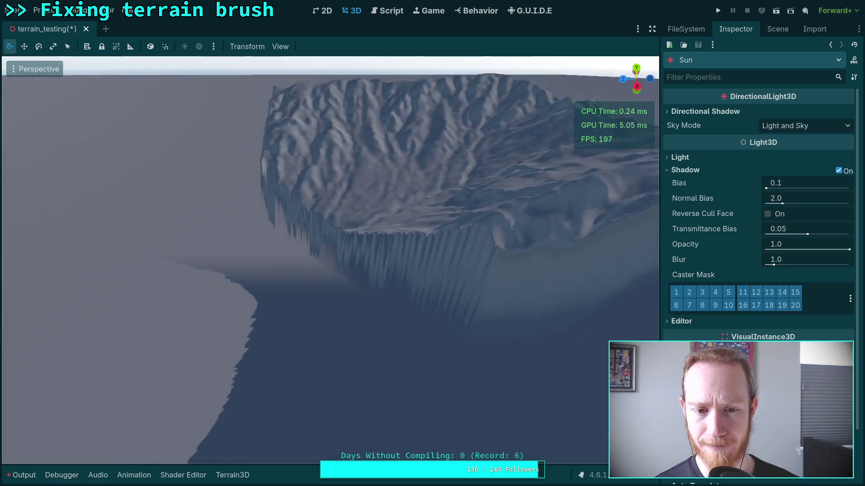
{"action": "scroll", "coordinate": [504, 239], "scroll_direction": "down", "scroll_amount": 5}
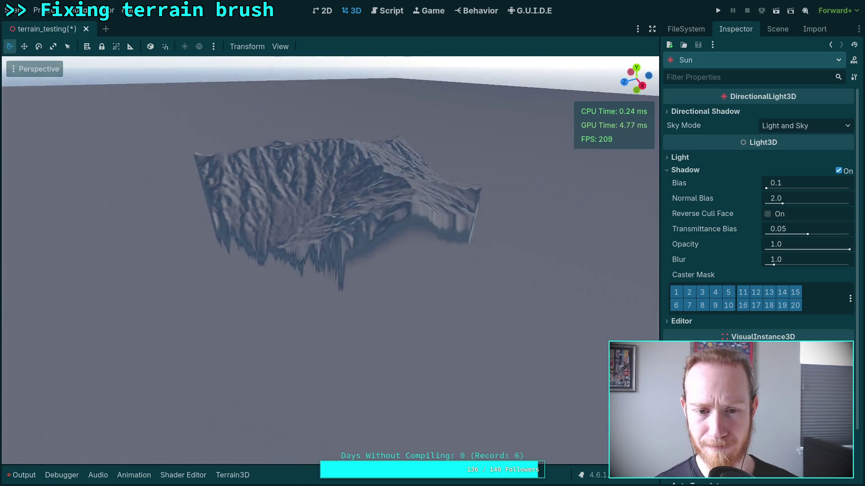
Glance at DynamicDay's properties, return to the Sun, and expand its Directional Shadow settings
{"action": "left_click", "coordinate": [775, 30]}
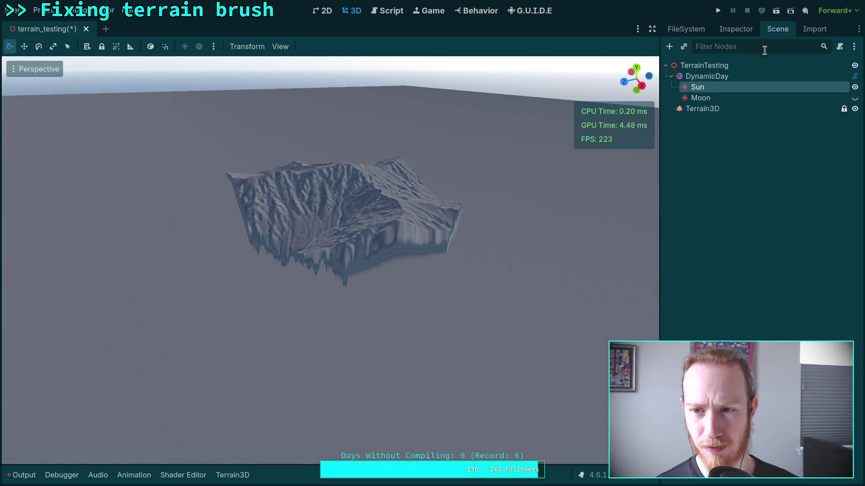
{"action": "left_click", "coordinate": [722, 76]}
{"action": "left_click", "coordinate": [731, 32]}
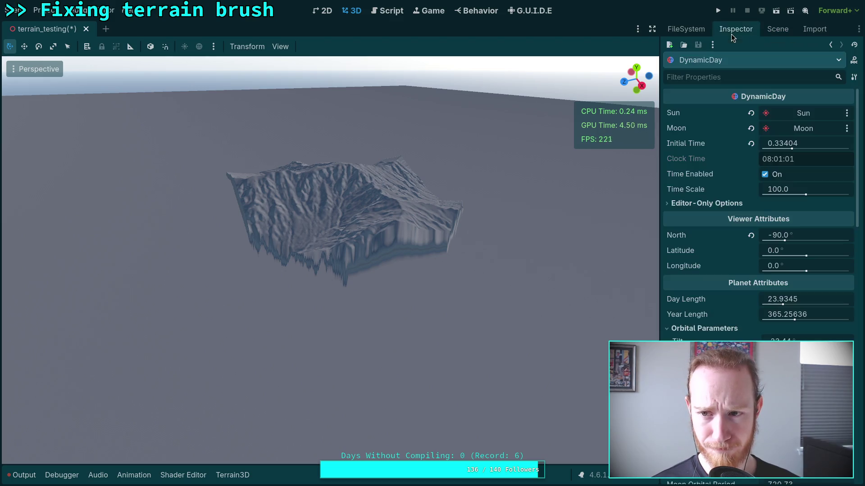
{"action": "scroll", "coordinate": [738, 224], "scroll_direction": "down", "scroll_amount": 10}
{"action": "key", "text": "alt+Left"}
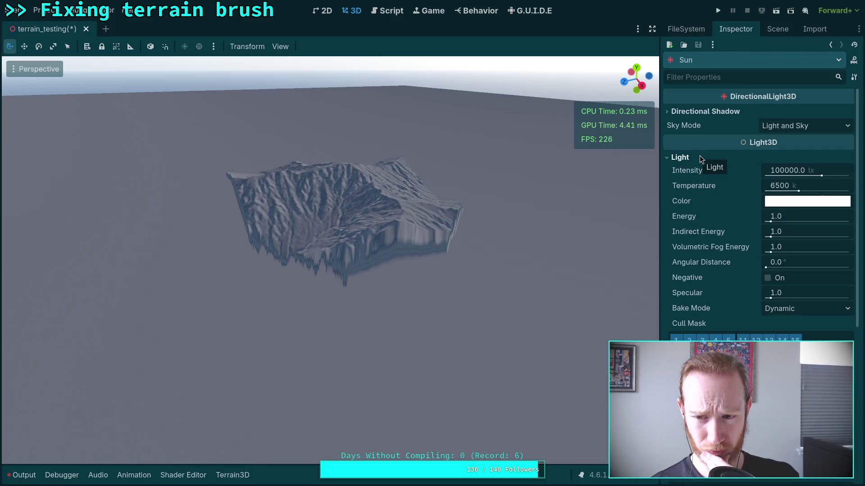
{"action": "left_click", "coordinate": [699, 157]}
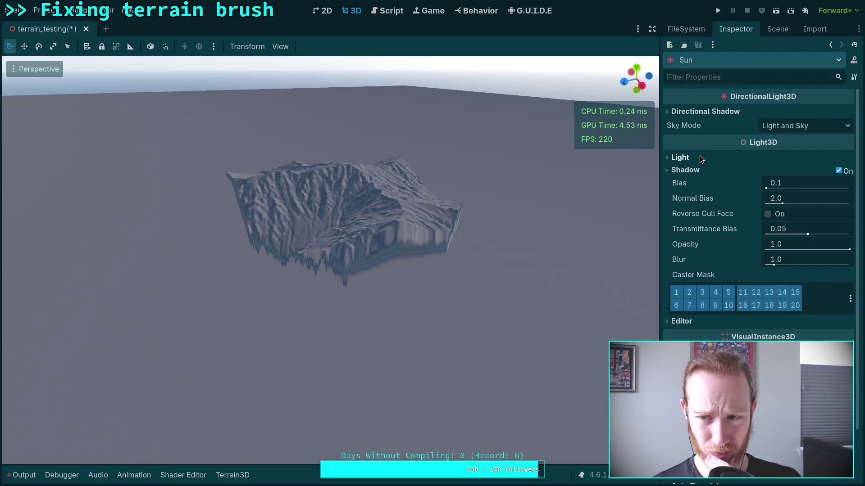
{"action": "left_click", "coordinate": [717, 112]}
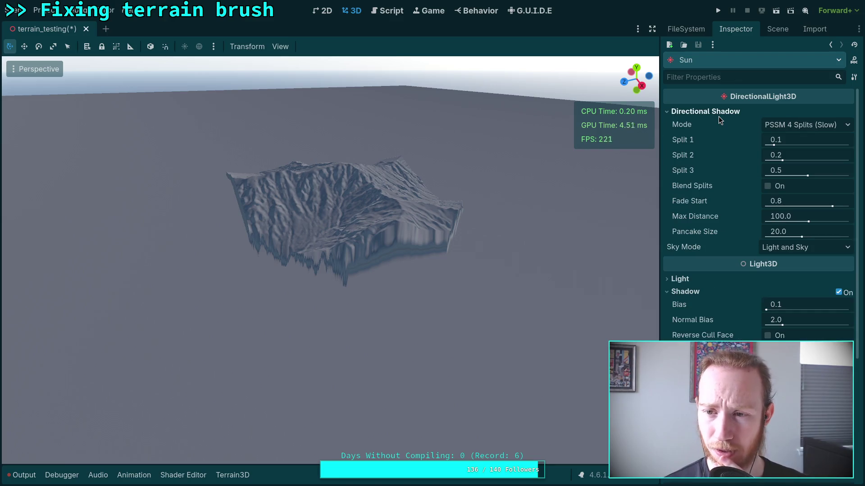
{"action": "left_click", "coordinate": [793, 124]}
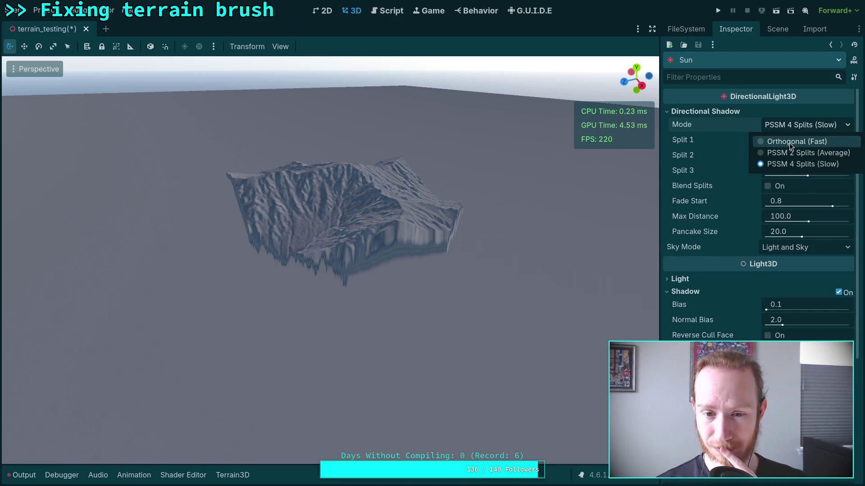
Set the Sun's shadow mode to Orthogonal (Fast) with Max Distance 1000, then view the shadow
{"action": "left_click", "coordinate": [789, 142]}
{"action": "mouse_move", "coordinate": [542, 192]}
{"action": "left_mouse_down"}
{"action": "mouse_move", "coordinate": [582, 192]}
{"action": "mouse_move", "coordinate": [567, 201]}
{"action": "left_mouse_up"}
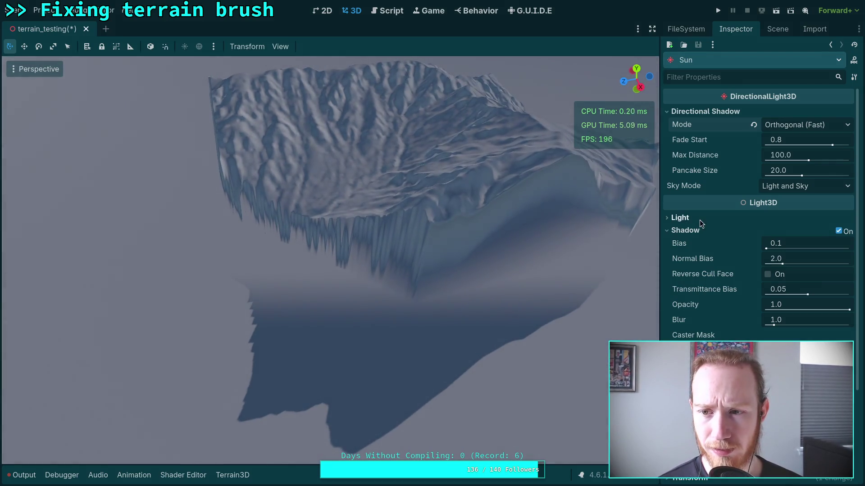
{"action": "left_click_drag", "start_coordinate": [787, 156], "coordinate": [826, 155]}
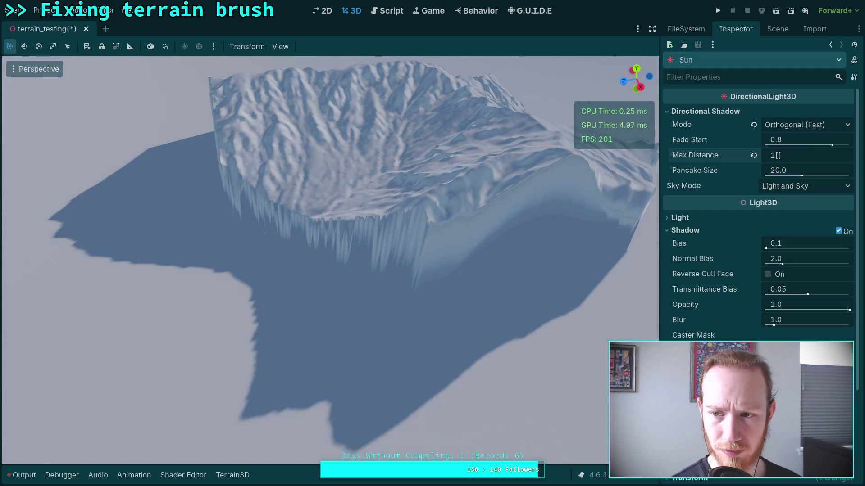
{"action": "type", "text": "00"}
{"action": "key", "text": "Return"}
{"action": "left_click_drag", "start_coordinate": [636, 205], "coordinate": [621, 167]}
{"action": "left_click_drag", "start_coordinate": [328, 259], "coordinate": [253, 246]}
{"action": "scroll", "coordinate": [271, 297], "scroll_direction": "down", "scroll_amount": 1}
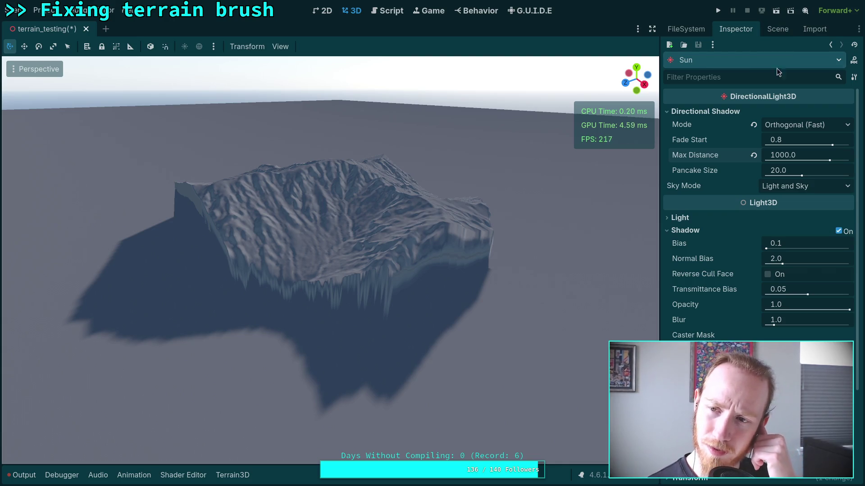
Collapse DynamicDay in the scene tree and select Terrain3D
{"action": "left_click", "coordinate": [772, 28]}
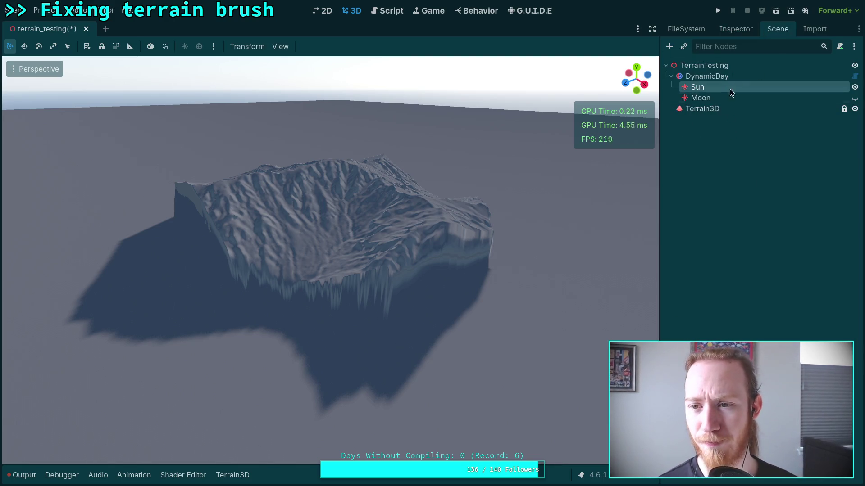
{"action": "left_click", "coordinate": [671, 76]}
{"action": "left_click", "coordinate": [694, 88]}
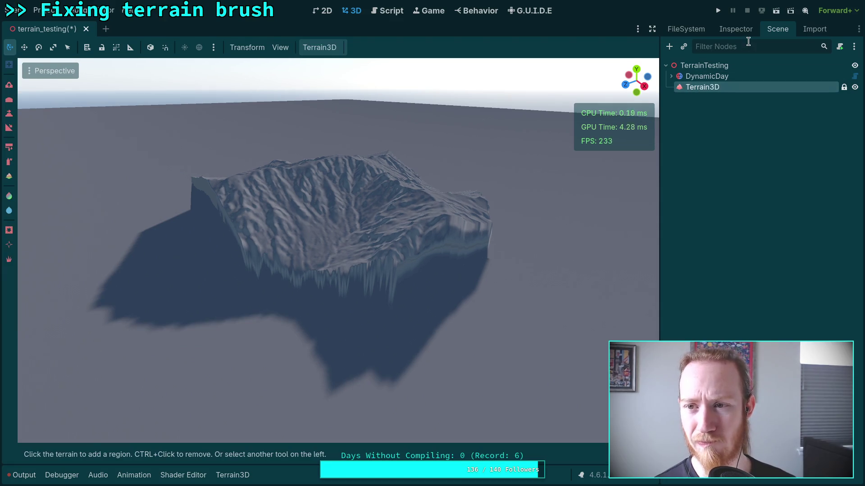
Turn off the Checkered and Grey debug views, enable Heightmap, and expand the Material resource
{"action": "left_click", "coordinate": [731, 29]}
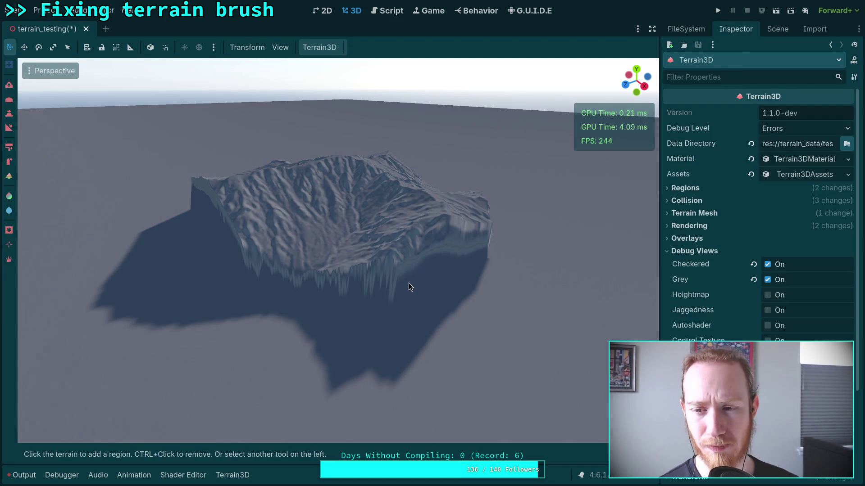
{"action": "left_click", "coordinate": [767, 265]}
{"action": "left_click_drag", "start_coordinate": [551, 332], "coordinate": [495, 316]}
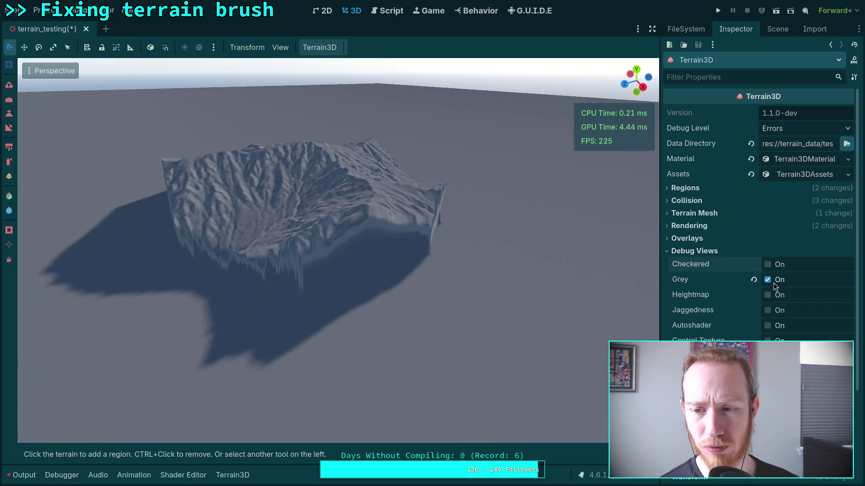
{"action": "left_click", "coordinate": [768, 280]}
{"action": "left_click", "coordinate": [767, 295]}
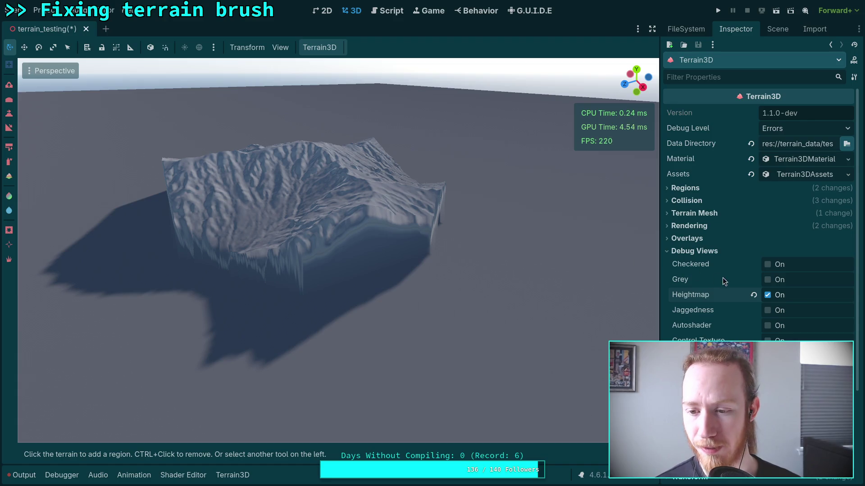
{"action": "left_click", "coordinate": [793, 160]}
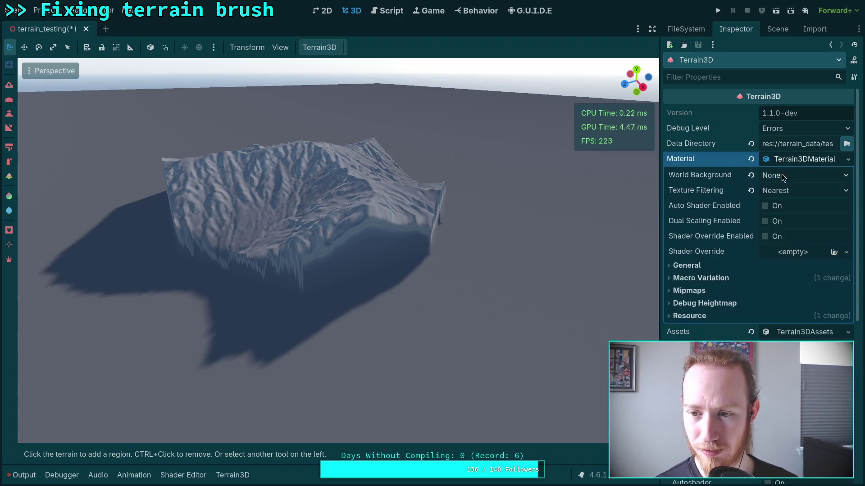
{"action": "left_click", "coordinate": [698, 265]}
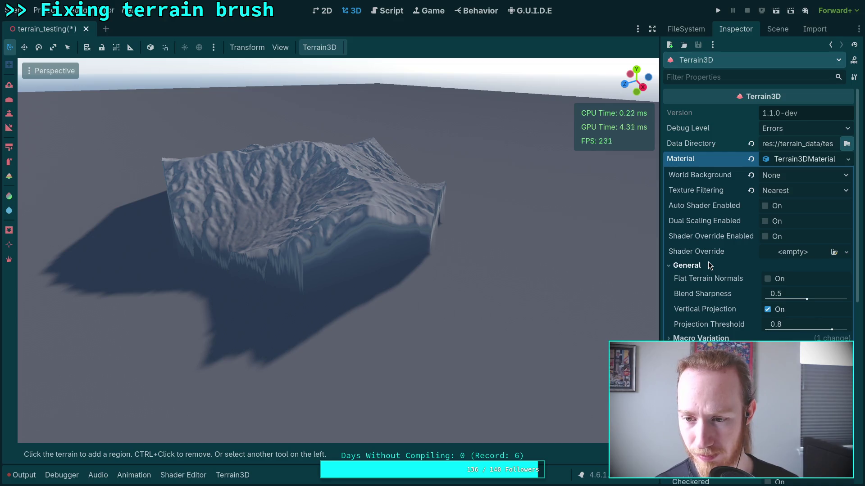
{"action": "left_click", "coordinate": [768, 279]}
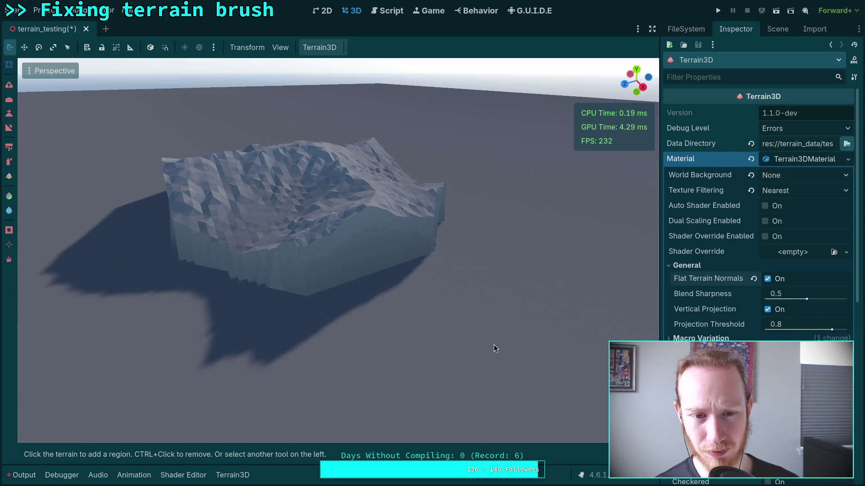
{"action": "left_click_drag", "start_coordinate": [493, 345], "coordinate": [494, 316]}
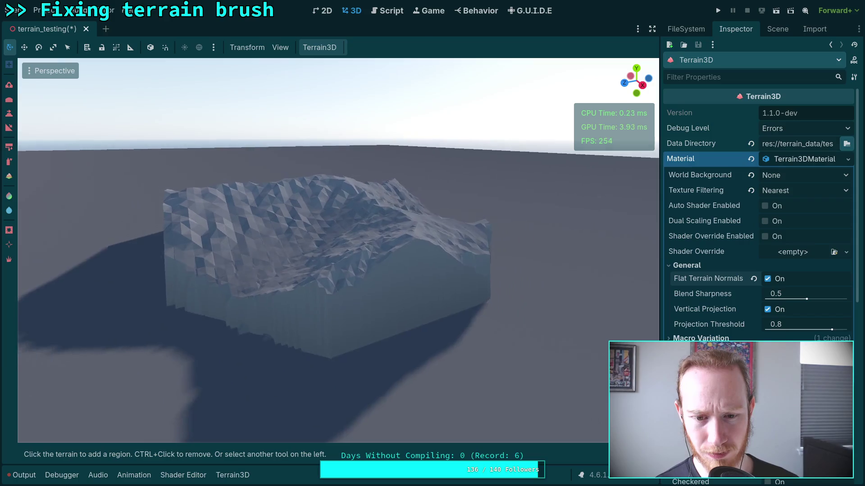
{"action": "key", "text": "w"}
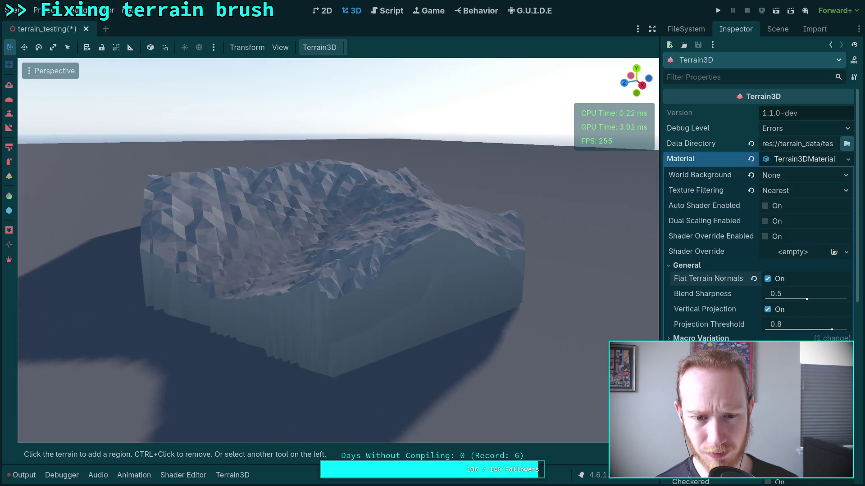
{"action": "key", "text": "w"}
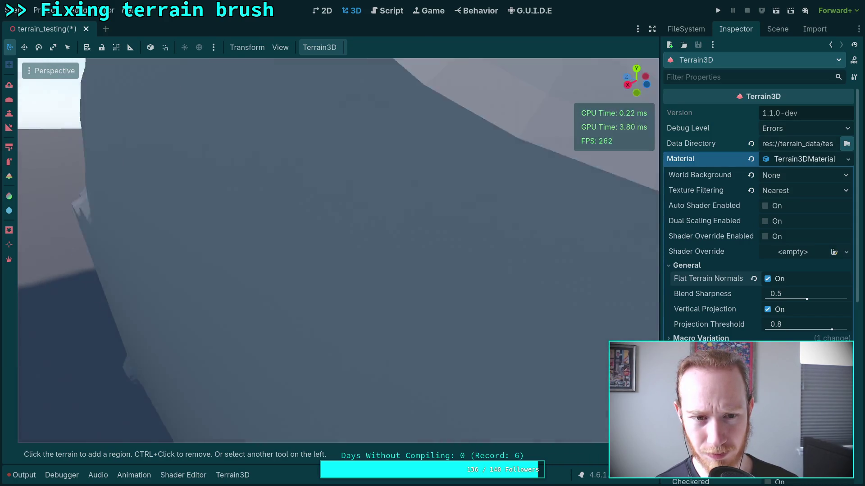
{"action": "key", "text": "s"}
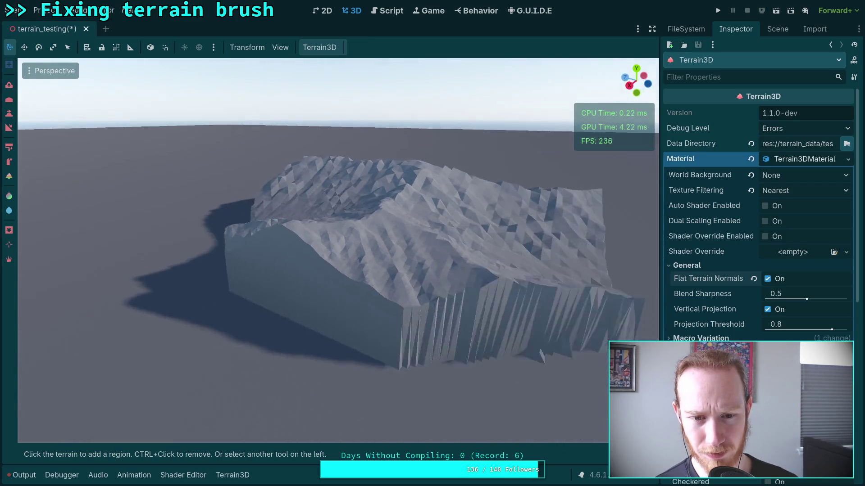
{"action": "key", "text": "s"}
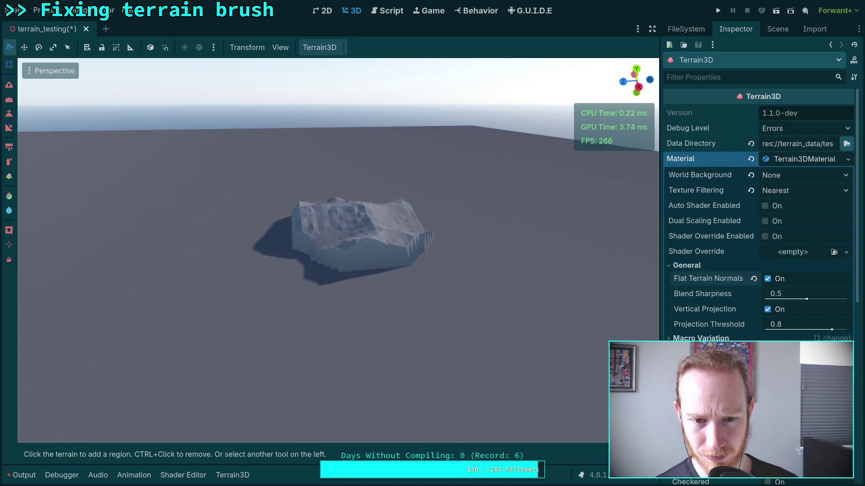
{"action": "key", "text": "w"}
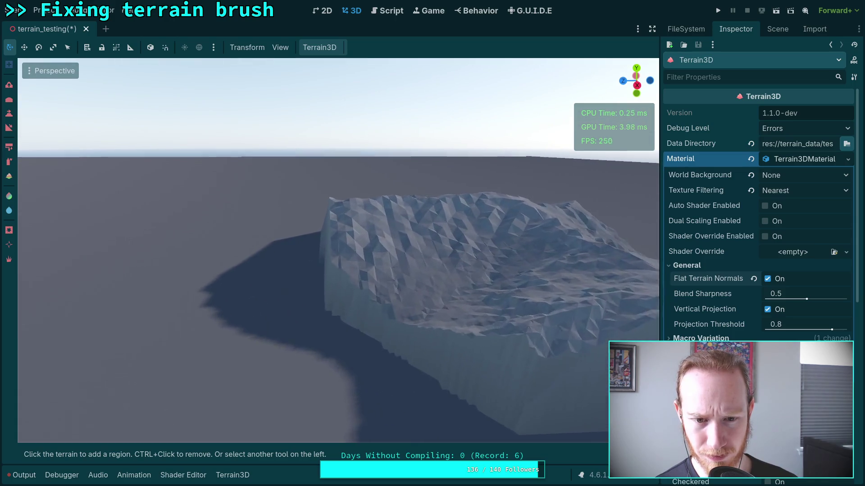
{"action": "key", "text": "s"}
{"action": "key", "text": "w"}
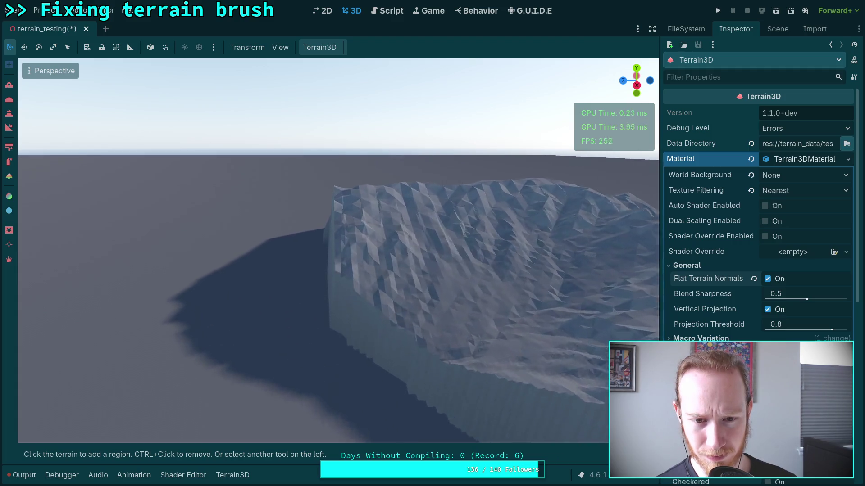
{"action": "key", "text": "w"}
{"action": "key", "text": "s"}
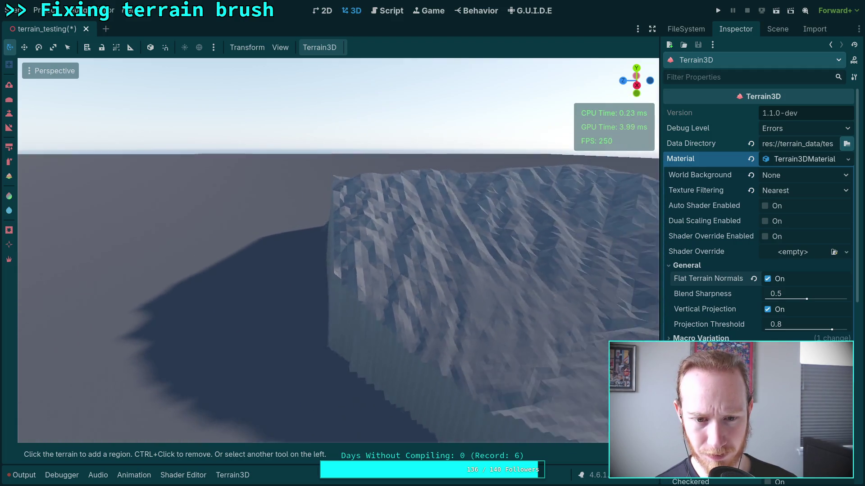
{"action": "key", "text": "s"}
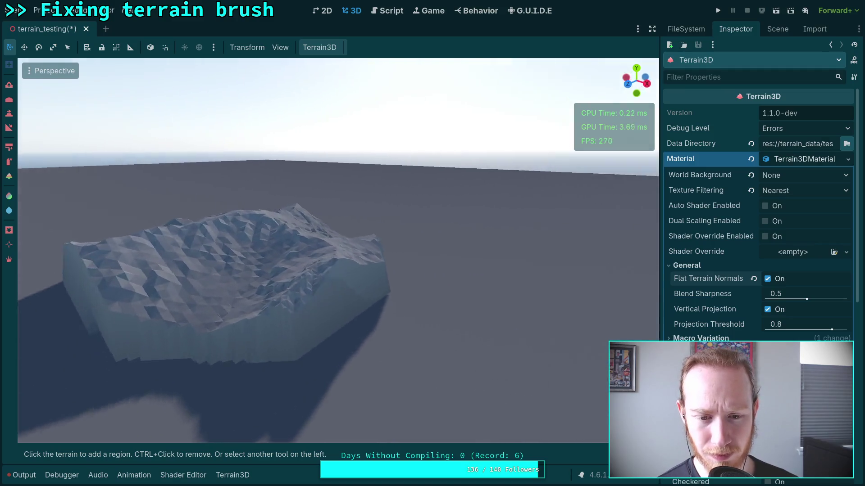
{"action": "key", "text": "s"}
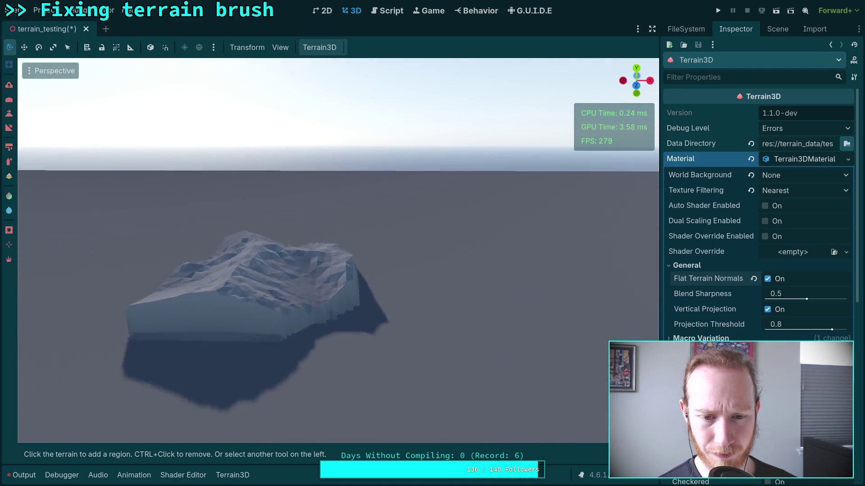
{"action": "key", "text": "s"}
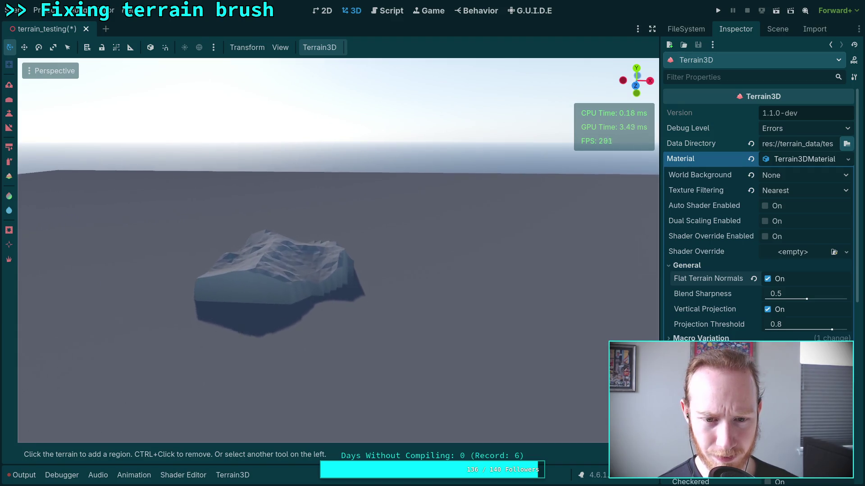
{"action": "key", "text": "w"}
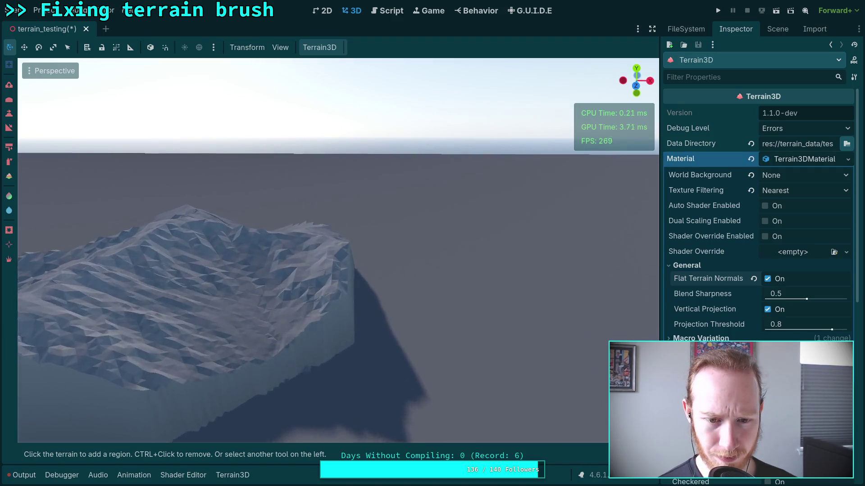
{"action": "key", "text": "e"}
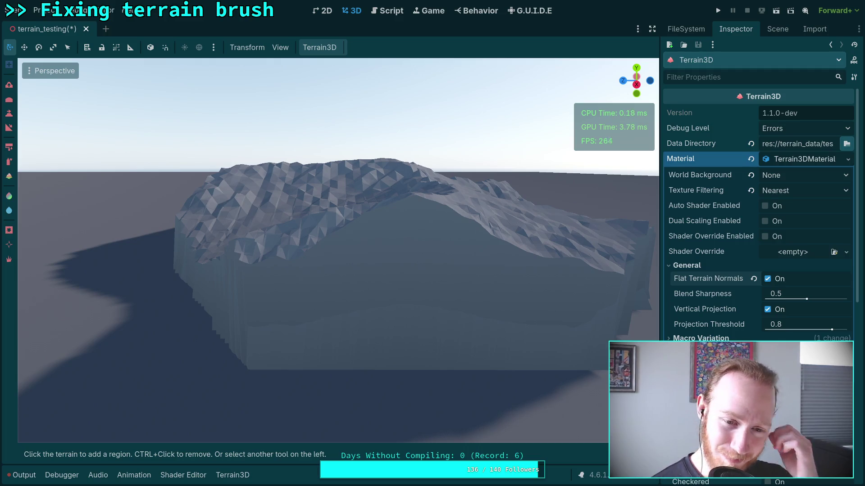
{"action": "key", "text": "w"}
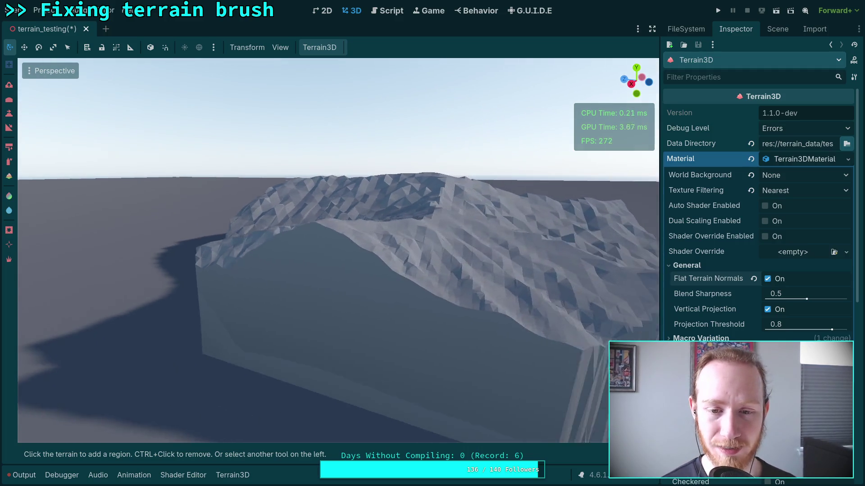
{"action": "key", "text": "s"}
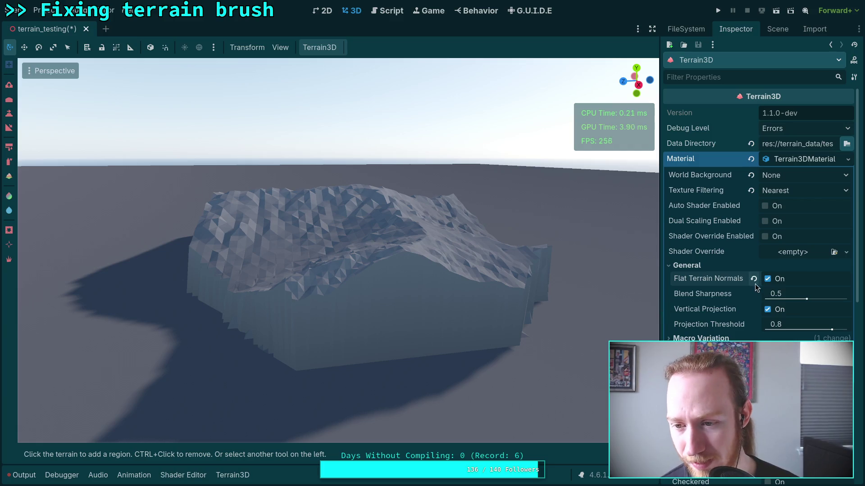
{"action": "left_click", "coordinate": [767, 279]}
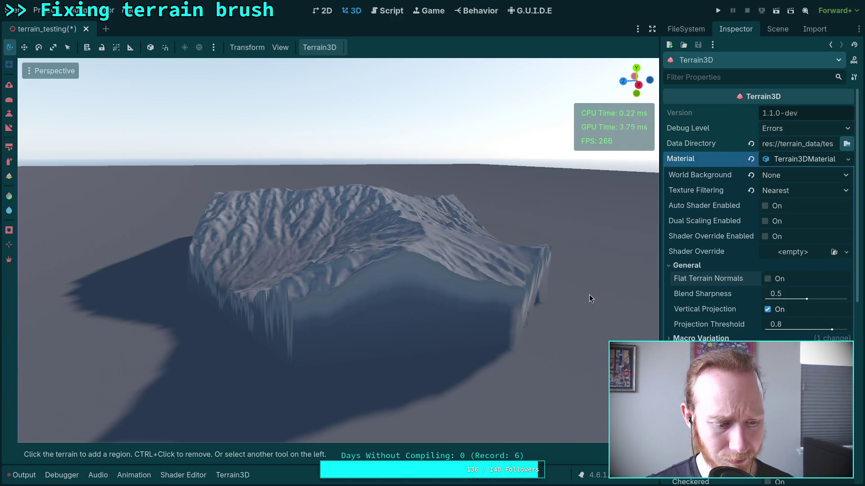
With the heightmap stamp tool, stamp a new mountain patch onto the flat ground
{"action": "left_click_drag", "start_coordinate": [528, 288], "coordinate": [387, 262]}
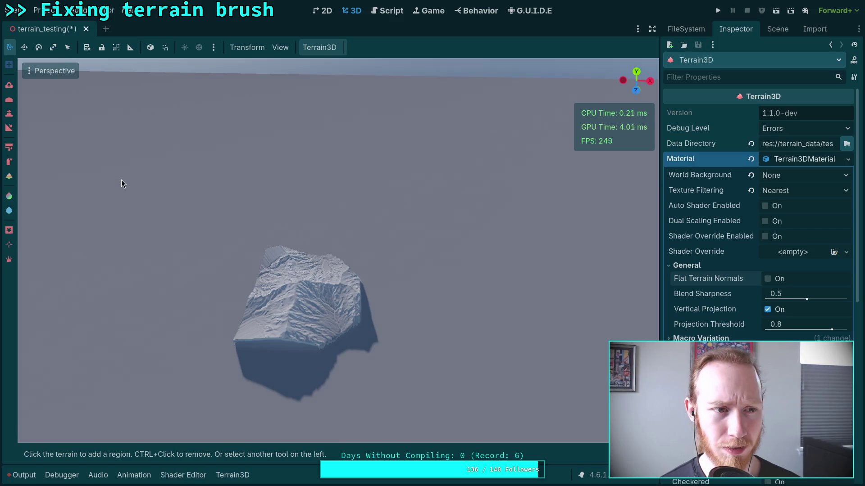
{"action": "left_click", "coordinate": [9, 111]}
{"action": "mouse_move", "coordinate": [425, 352]}
{"action": "left_mouse_down"}
{"action": "mouse_move", "coordinate": [405, 347]}
{"action": "mouse_move", "coordinate": [376, 263]}
{"action": "left_mouse_up"}
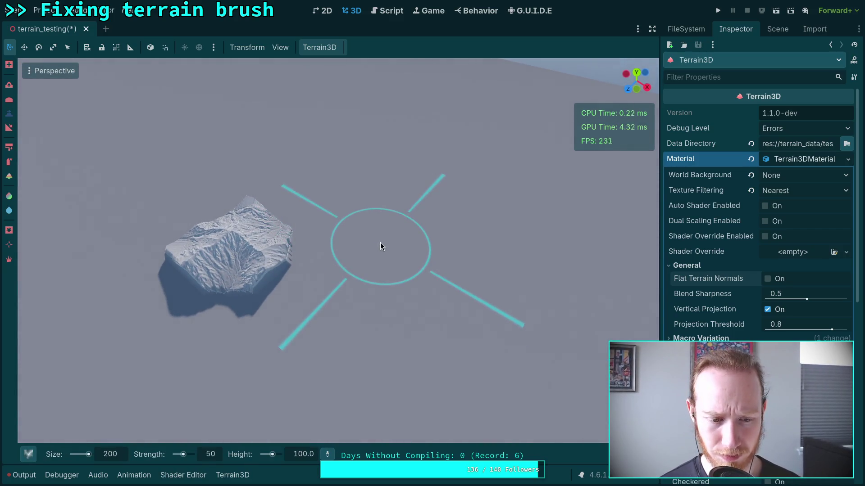
{"action": "left_click", "coordinate": [380, 243]}
{"action": "mouse_move", "coordinate": [333, 306]}
{"action": "left_mouse_down"}
{"action": "mouse_move", "coordinate": [374, 297]}
{"action": "mouse_move", "coordinate": [319, 272]}
{"action": "left_mouse_up"}
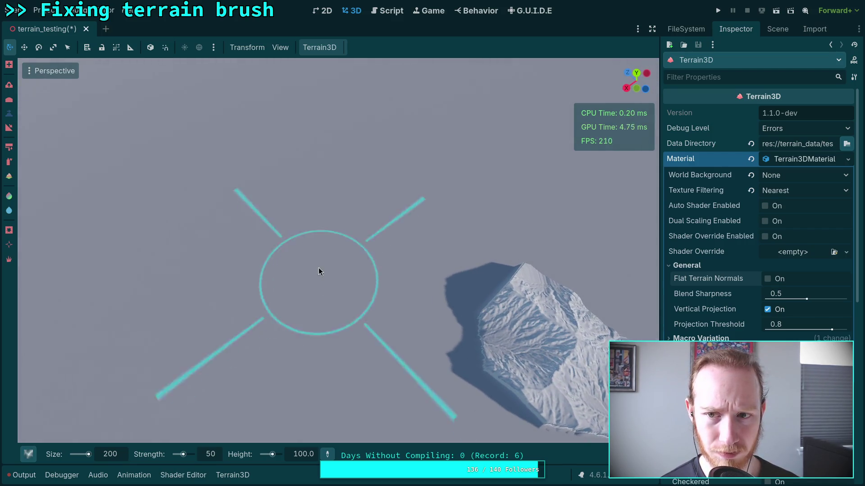
{"action": "mouse_move", "coordinate": [345, 197]}
{"action": "left_mouse_down"}
{"action": "mouse_move", "coordinate": [345, 212]}
{"action": "mouse_move", "coordinate": [438, 269]}
{"action": "mouse_move", "coordinate": [331, 232]}
{"action": "mouse_move", "coordinate": [354, 234]}
{"action": "mouse_move", "coordinate": [541, 356]}
{"action": "mouse_move", "coordinate": [428, 245]}
{"action": "mouse_move", "coordinate": [307, 238]}
{"action": "left_mouse_up"}
{"action": "mouse_move", "coordinate": [457, 251]}
{"action": "left_mouse_down"}
{"action": "mouse_move", "coordinate": [493, 309]}
{"action": "mouse_move", "coordinate": [405, 270]}
{"action": "mouse_move", "coordinate": [332, 218]}
{"action": "mouse_move", "coordinate": [415, 237]}
{"action": "mouse_move", "coordinate": [415, 288]}
{"action": "mouse_move", "coordinate": [473, 307]}
{"action": "left_mouse_up"}
{"action": "mouse_move", "coordinate": [406, 271]}
{"action": "left_mouse_down"}
{"action": "mouse_move", "coordinate": [297, 257]}
{"action": "mouse_move", "coordinate": [248, 234]}
{"action": "left_mouse_up"}
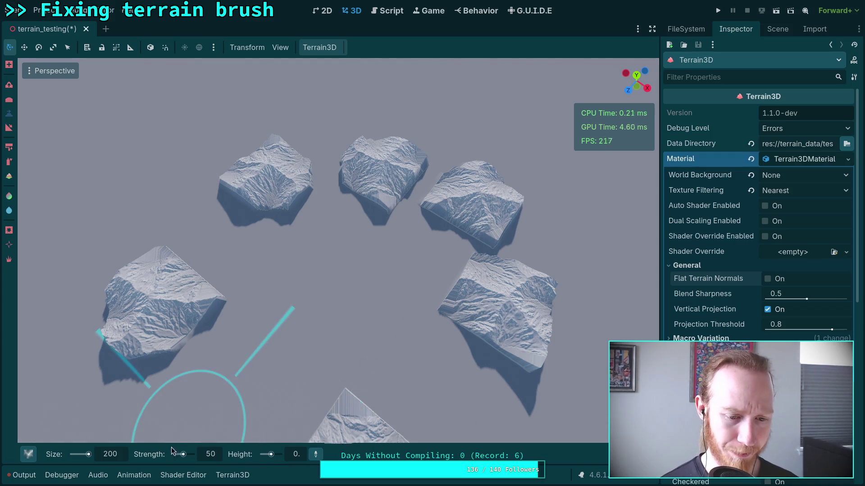
With the Circle1 brush, paint over the mountain blocks to lower them flat, undoing one stroke
{"action": "mouse_move", "coordinate": [36, 459]}
{"action": "left_click", "coordinate": [158, 241]}
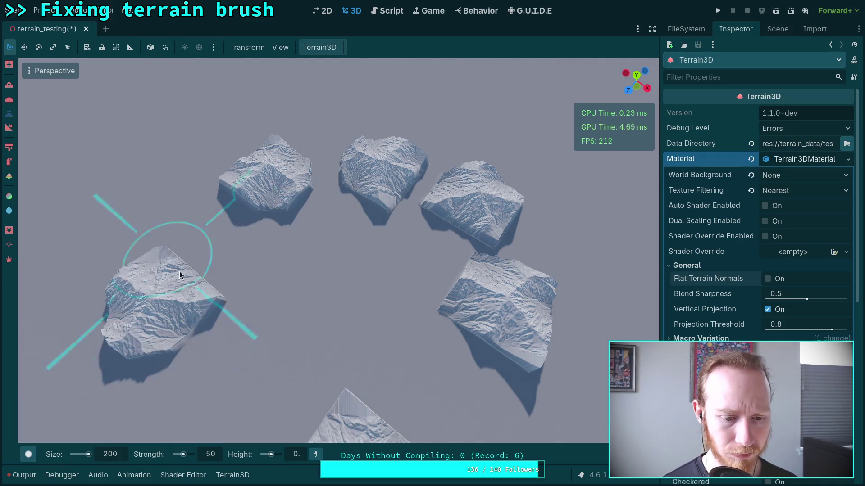
{"action": "mouse_move", "coordinate": [219, 311]}
{"action": "left_mouse_down"}
{"action": "mouse_move", "coordinate": [128, 358]}
{"action": "mouse_move", "coordinate": [120, 302]}
{"action": "mouse_move", "coordinate": [170, 273]}
{"action": "left_mouse_up"}
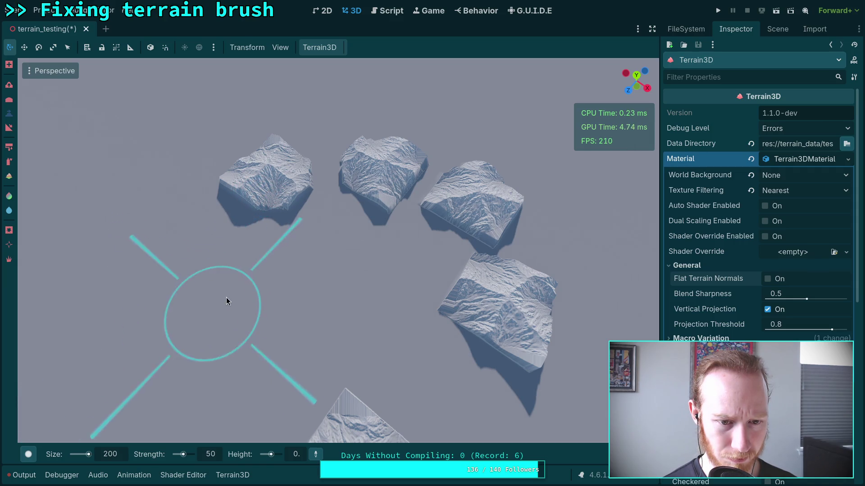
{"action": "mouse_move", "coordinate": [228, 301]}
{"action": "left_mouse_down"}
{"action": "mouse_move", "coordinate": [364, 317]}
{"action": "mouse_move", "coordinate": [362, 324]}
{"action": "mouse_move", "coordinate": [436, 345]}
{"action": "mouse_move", "coordinate": [450, 296]}
{"action": "mouse_move", "coordinate": [439, 284]}
{"action": "mouse_move", "coordinate": [400, 283]}
{"action": "left_mouse_up"}
{"action": "mouse_move", "coordinate": [369, 260]}
{"action": "left_mouse_down"}
{"action": "mouse_move", "coordinate": [415, 367]}
{"action": "mouse_move", "coordinate": [318, 384]}
{"action": "mouse_move", "coordinate": [295, 318]}
{"action": "mouse_move", "coordinate": [299, 296]}
{"action": "mouse_move", "coordinate": [345, 256]}
{"action": "mouse_move", "coordinate": [376, 274]}
{"action": "mouse_move", "coordinate": [380, 291]}
{"action": "mouse_move", "coordinate": [359, 332]}
{"action": "mouse_move", "coordinate": [406, 320]}
{"action": "mouse_move", "coordinate": [328, 320]}
{"action": "mouse_move", "coordinate": [317, 310]}
{"action": "mouse_move", "coordinate": [328, 258]}
{"action": "mouse_move", "coordinate": [320, 299]}
{"action": "mouse_move", "coordinate": [372, 299]}
{"action": "mouse_move", "coordinate": [347, 251]}
{"action": "mouse_move", "coordinate": [396, 266]}
{"action": "left_mouse_up"}
{"action": "key", "text": "ctrl+z"}
{"action": "mouse_move", "coordinate": [383, 323]}
{"action": "left_mouse_down"}
{"action": "mouse_move", "coordinate": [366, 292]}
{"action": "mouse_move", "coordinate": [390, 277]}
{"action": "mouse_move", "coordinate": [407, 234]}
{"action": "mouse_move", "coordinate": [362, 221]}
{"action": "mouse_move", "coordinate": [345, 224]}
{"action": "mouse_move", "coordinate": [332, 246]}
{"action": "left_mouse_up"}
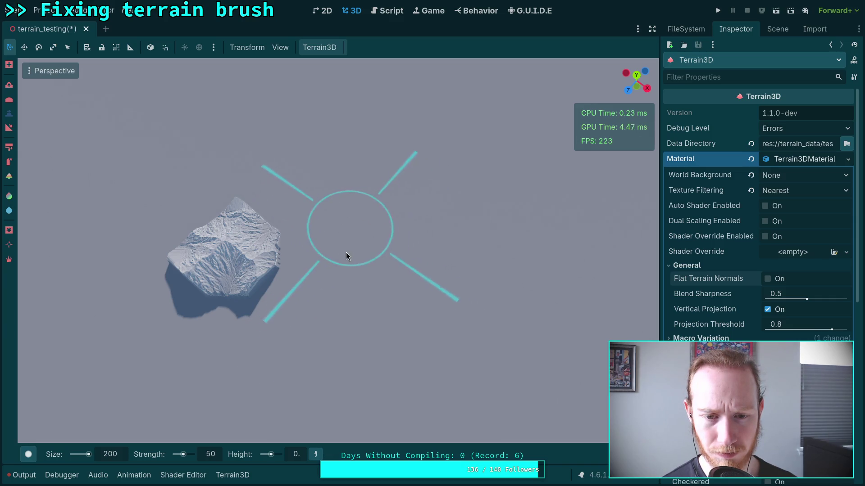
{"action": "left_click_drag", "start_coordinate": [398, 296], "coordinate": [323, 299]}
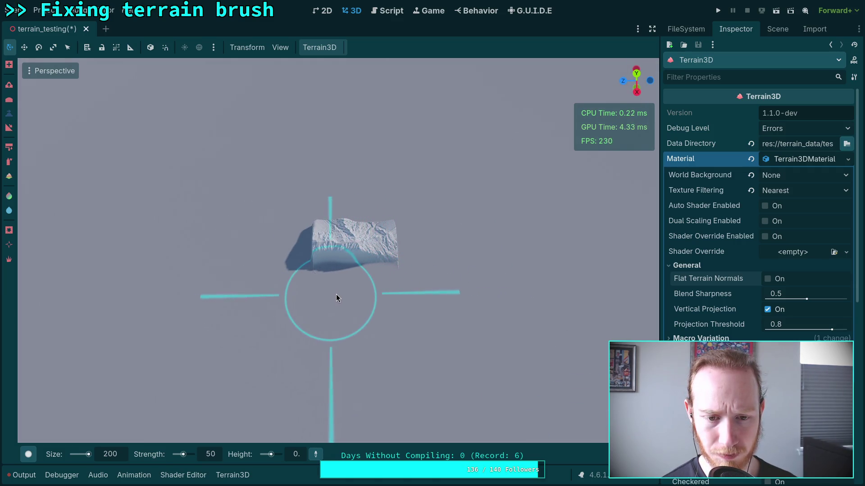
{"action": "mouse_move", "coordinate": [392, 290]}
{"action": "left_mouse_down"}
{"action": "mouse_move", "coordinate": [408, 272]}
{"action": "mouse_move", "coordinate": [321, 271]}
{"action": "mouse_move", "coordinate": [309, 260]}
{"action": "mouse_move", "coordinate": [312, 247]}
{"action": "mouse_move", "coordinate": [353, 239]}
{"action": "left_mouse_up"}
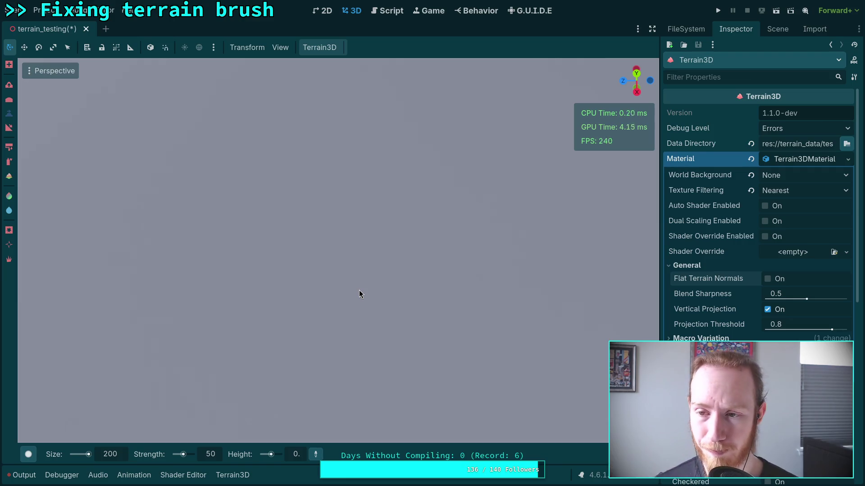
Collapse the Material resource and set the brush shape to the Terrain6 mountain stamp
{"action": "left_click", "coordinate": [775, 160]}
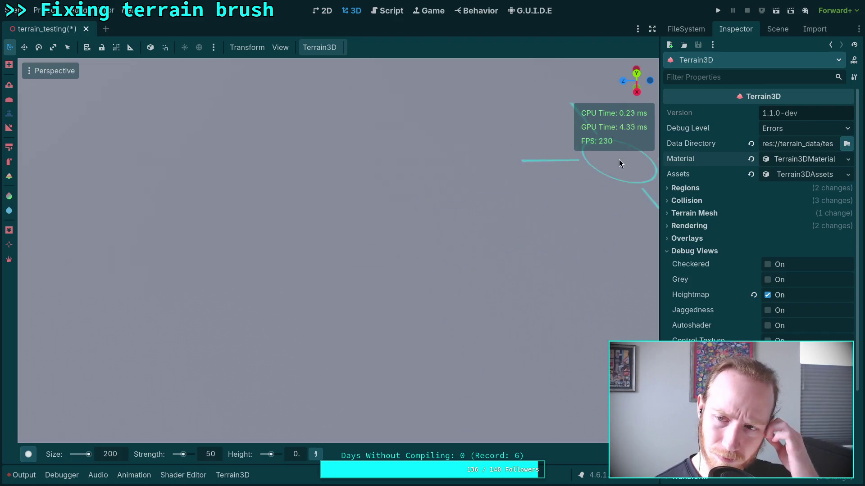
{"action": "left_click", "coordinate": [28, 454]}
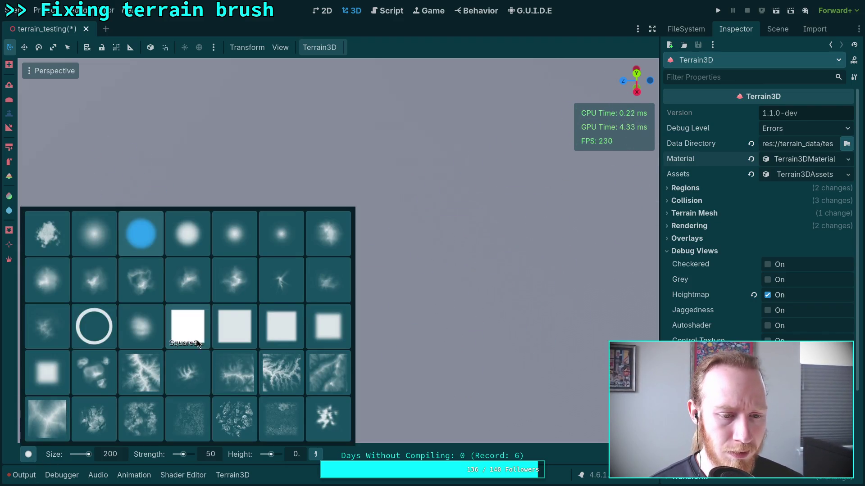
{"action": "left_click", "coordinate": [65, 416]}
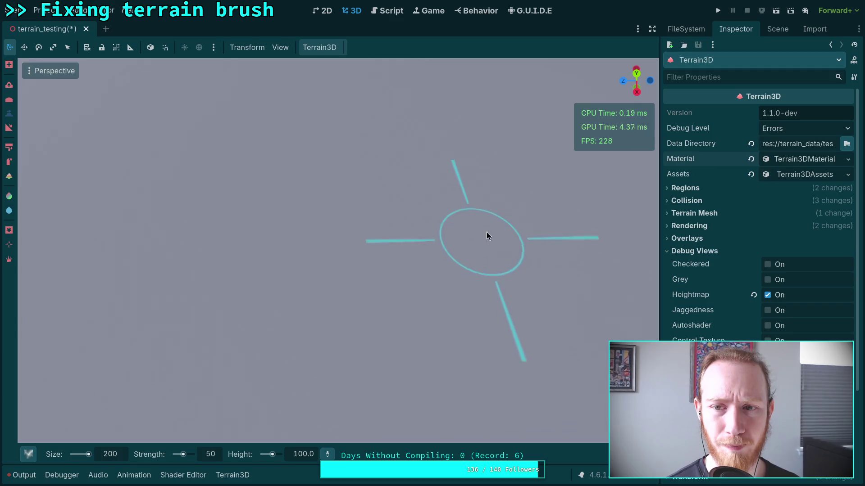
Show the Scene dock and select the TerrainTesting root node
{"action": "left_click_drag", "start_coordinate": [455, 238], "coordinate": [396, 257]}
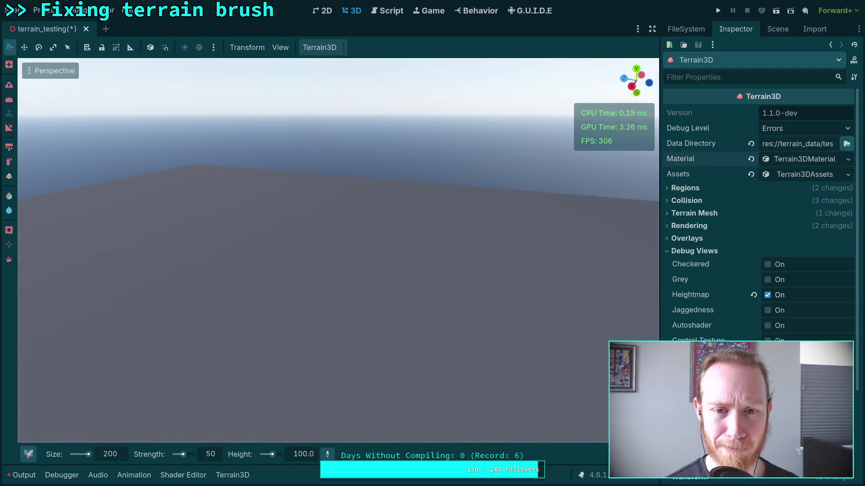
{"action": "left_click", "coordinate": [778, 28]}
{"action": "left_click", "coordinate": [716, 65]}
Add a Marker3D under TerrainTesting, set its Gizmo Extents to 50, and frame it
{"action": "left_click", "coordinate": [669, 47]}
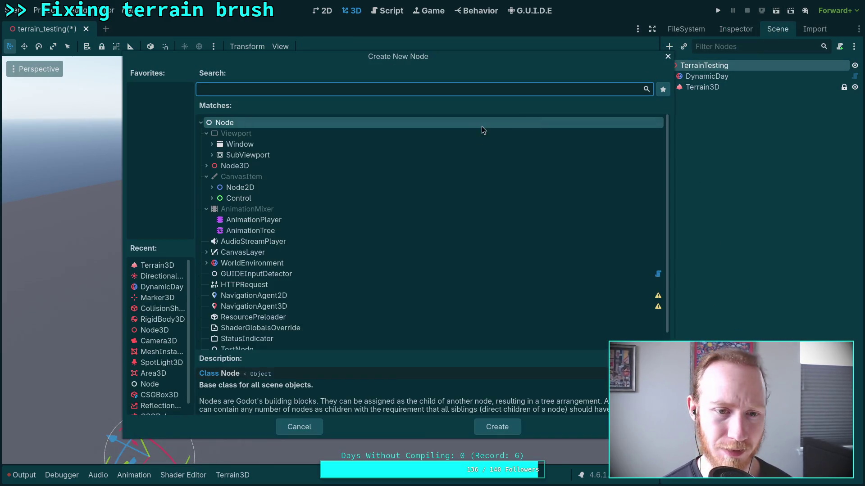
{"action": "left_click", "coordinate": [144, 298]}
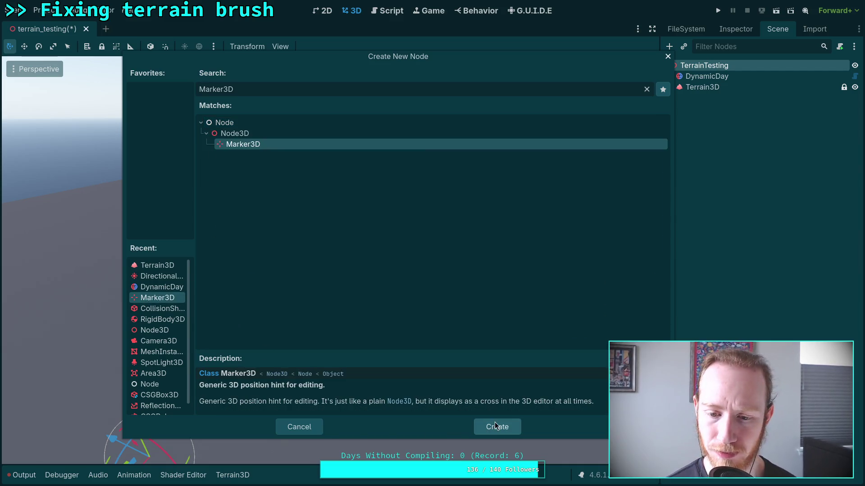
{"action": "left_click", "coordinate": [497, 427]}
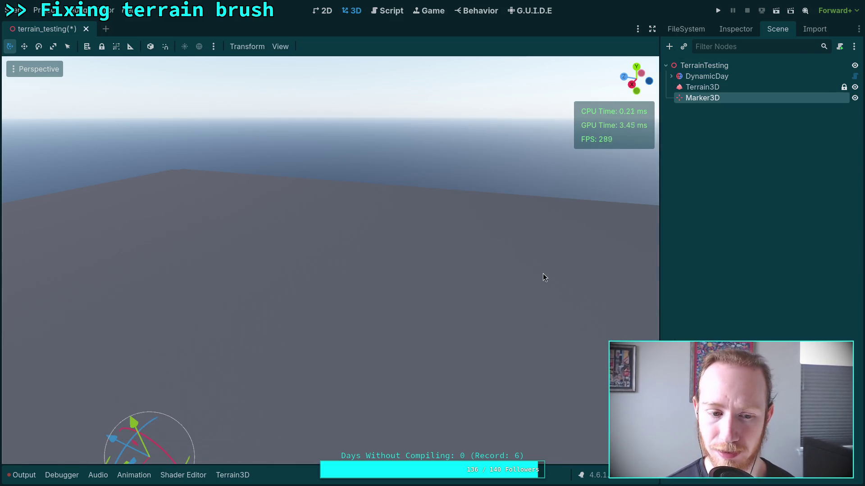
{"action": "left_click", "coordinate": [739, 30]}
{"action": "left_click", "coordinate": [813, 110]}
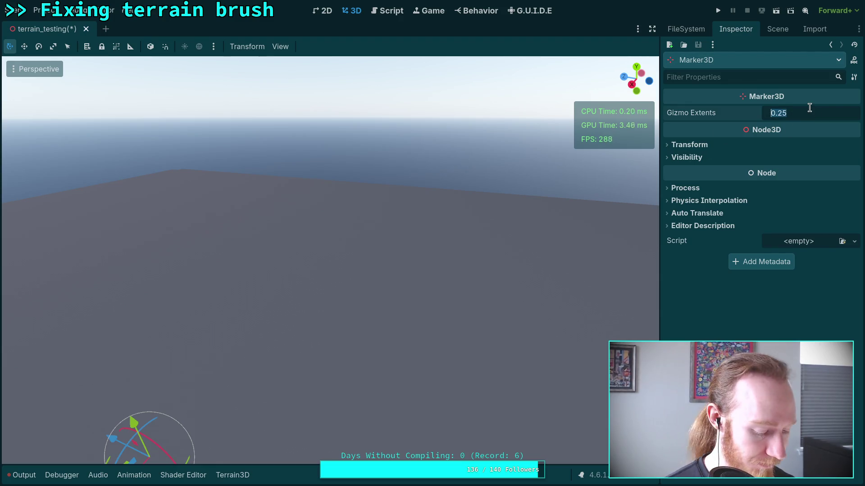
{"action": "type", "text": "50"}
{"action": "key", "text": "Return"}
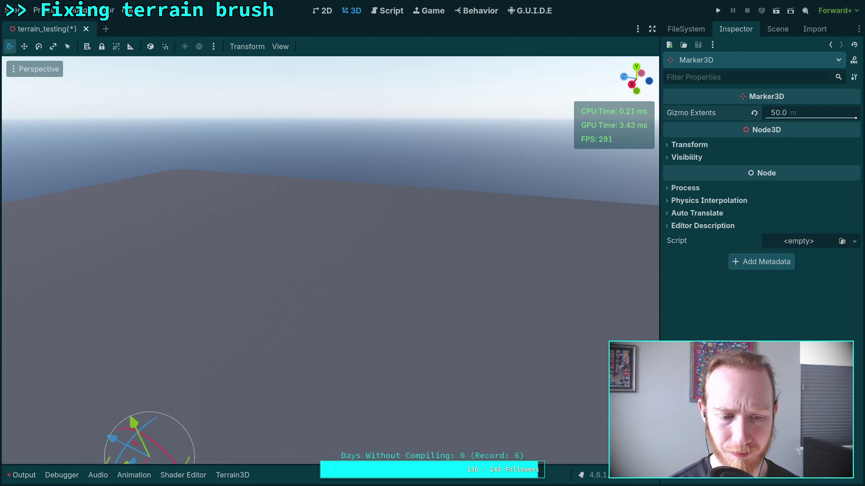
{"action": "key", "text": "f"}
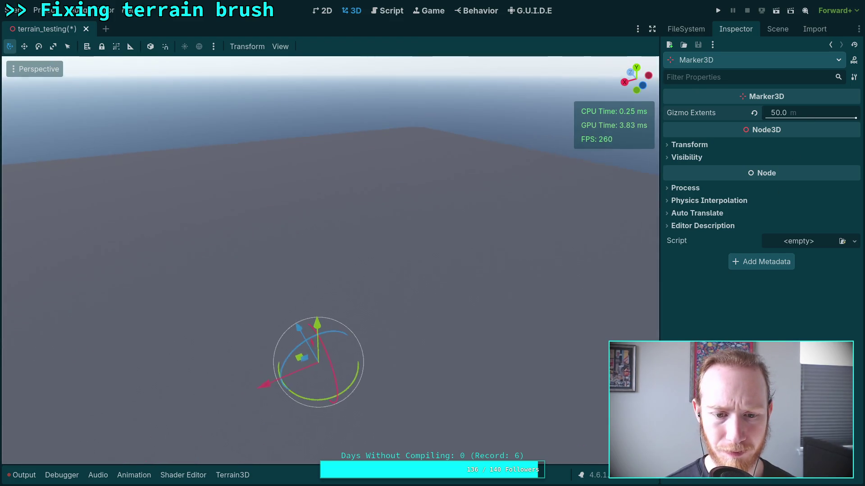
Check the viewport's gizmo options, then select and deselect the Marker3D in the scene tree
{"action": "left_click", "coordinate": [280, 46]}
{"action": "mouse_move", "coordinate": [391, 135]}
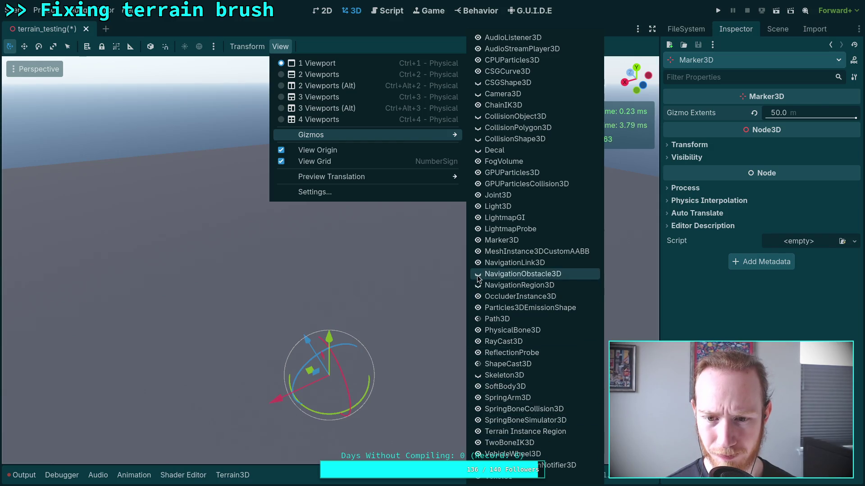
{"action": "left_click", "coordinate": [504, 314]}
{"action": "left_click_drag", "start_coordinate": [504, 314], "coordinate": [391, 129]}
{"action": "left_click", "coordinate": [361, 67]}
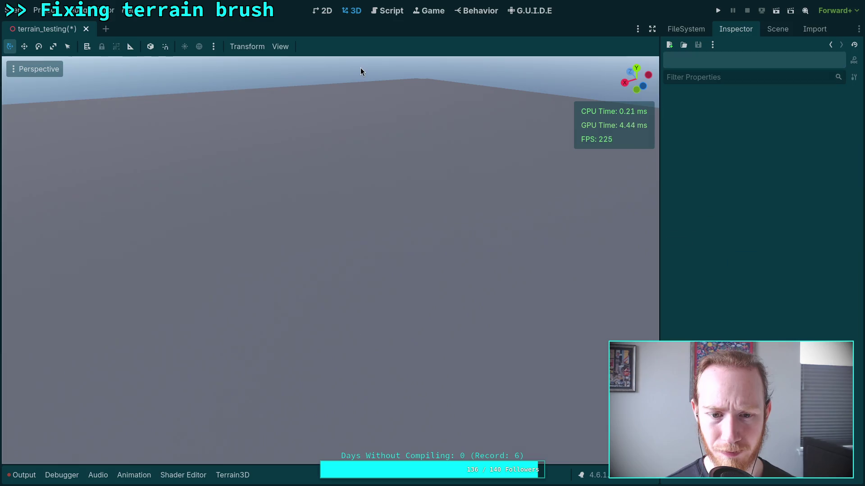
{"action": "left_click", "coordinate": [775, 28]}
{"action": "left_click", "coordinate": [768, 98]}
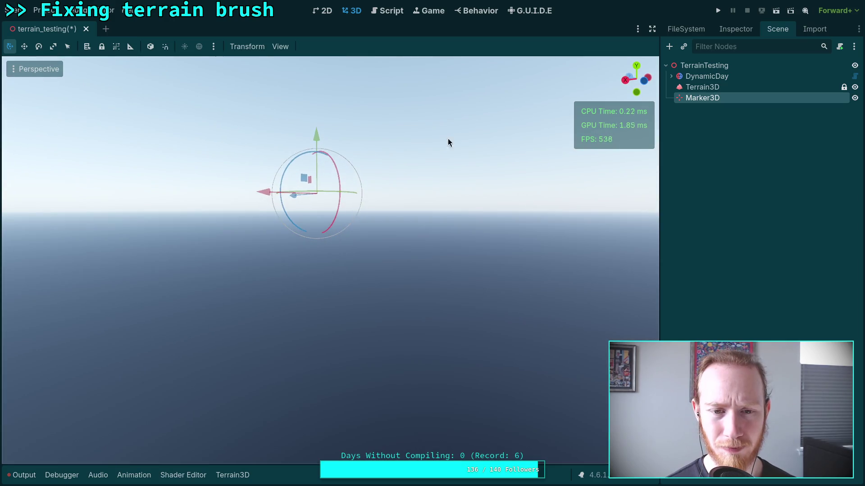
{"action": "left_click", "coordinate": [453, 142]}
Enable View Gizmos in the viewport display options and look down at the marker
{"action": "left_click", "coordinate": [280, 47]}
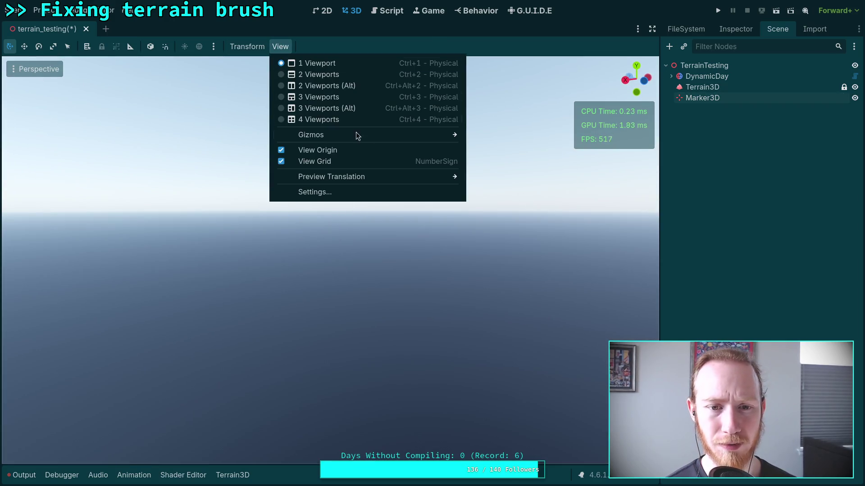
{"action": "left_click", "coordinate": [18, 69]}
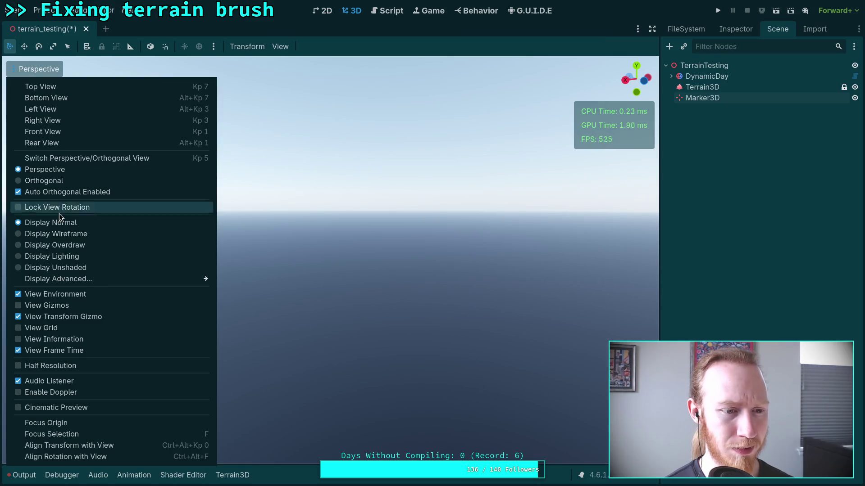
{"action": "left_click", "coordinate": [32, 306]}
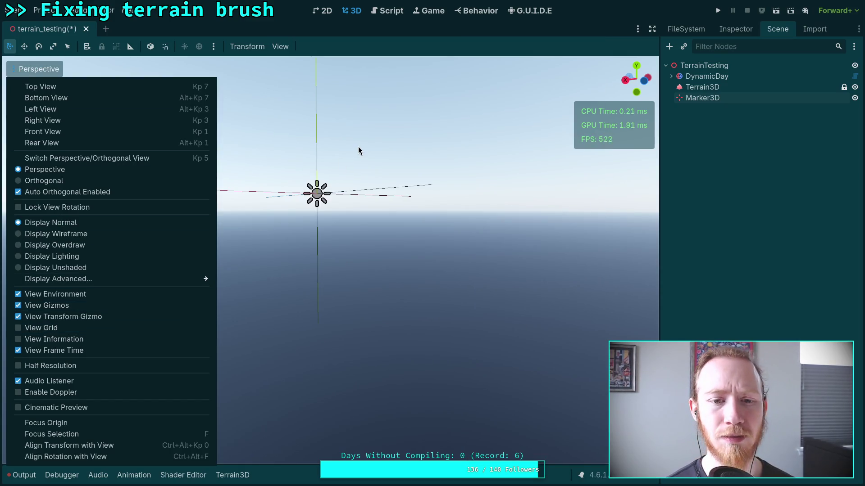
{"action": "left_click", "coordinate": [359, 151]}
{"action": "left_click_drag", "start_coordinate": [359, 150], "coordinate": [372, 252]}
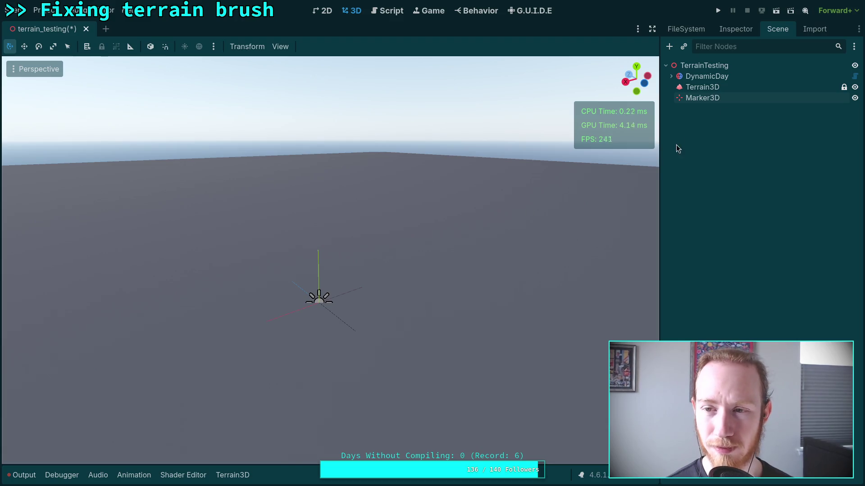
{"action": "left_click", "coordinate": [739, 99]}
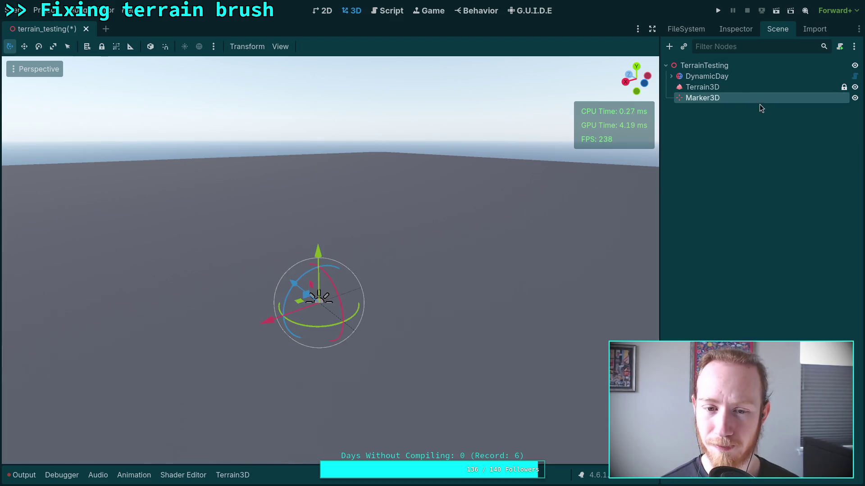
{"action": "left_click", "coordinate": [734, 143]}
{"action": "mouse_move", "coordinate": [468, 269]}
{"action": "left_mouse_down"}
{"action": "mouse_move", "coordinate": [468, 284]}
{"action": "mouse_move", "coordinate": [467, 272]}
{"action": "left_mouse_up"}
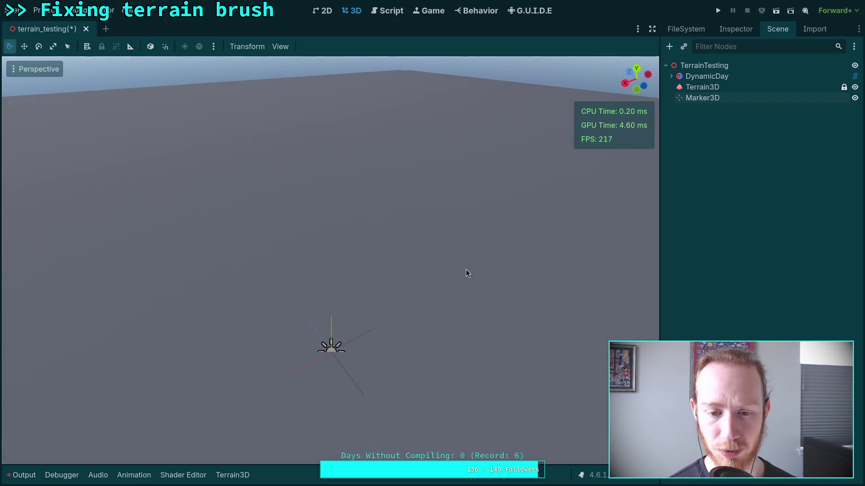
Toggle the Marker3D gizmo off and back on, then select Terrain3D
{"action": "left_click", "coordinate": [280, 46]}
{"action": "mouse_move", "coordinate": [438, 137]}
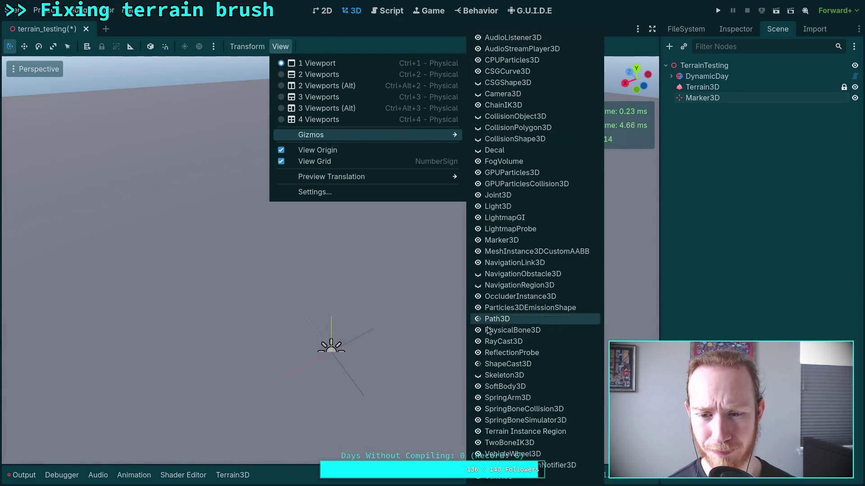
{"action": "left_click", "coordinate": [478, 243]}
{"action": "left_click", "coordinate": [478, 242]}
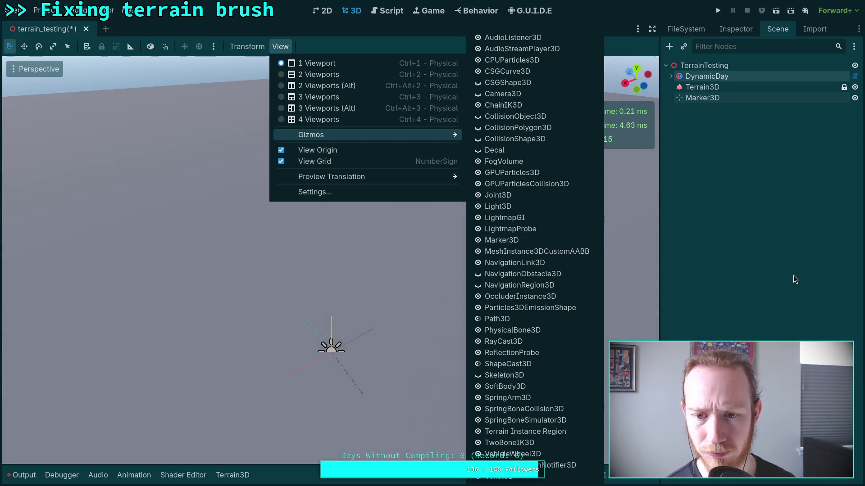
{"action": "left_click", "coordinate": [778, 273]}
{"action": "left_click", "coordinate": [702, 87]}
{"action": "left_click_drag", "start_coordinate": [347, 290], "coordinate": [351, 232]}
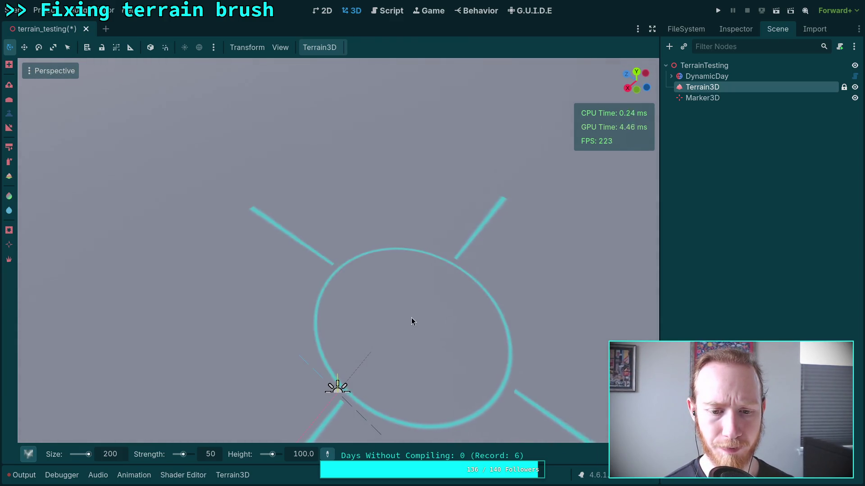
Center the view on the Marker3D and reselect Terrain3D for stamping
{"action": "left_click", "coordinate": [705, 97]}
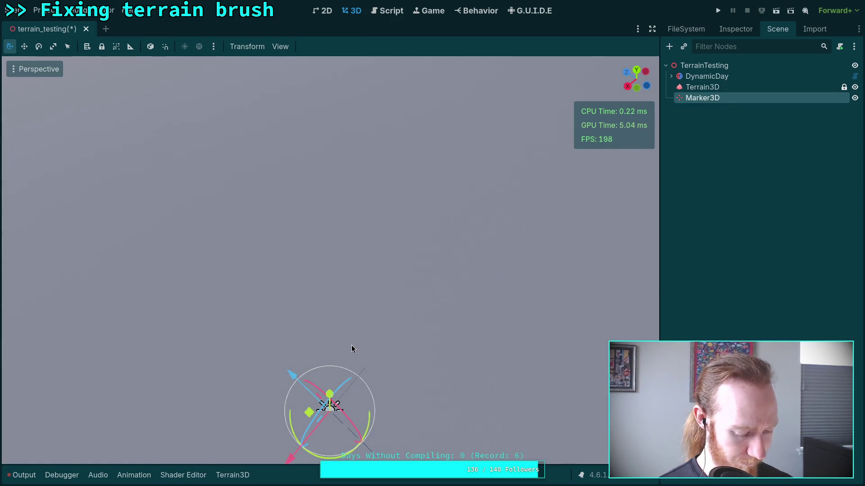
{"action": "key", "text": "f"}
{"action": "scroll", "coordinate": [349, 324], "scroll_direction": "down", "scroll_amount": 3}
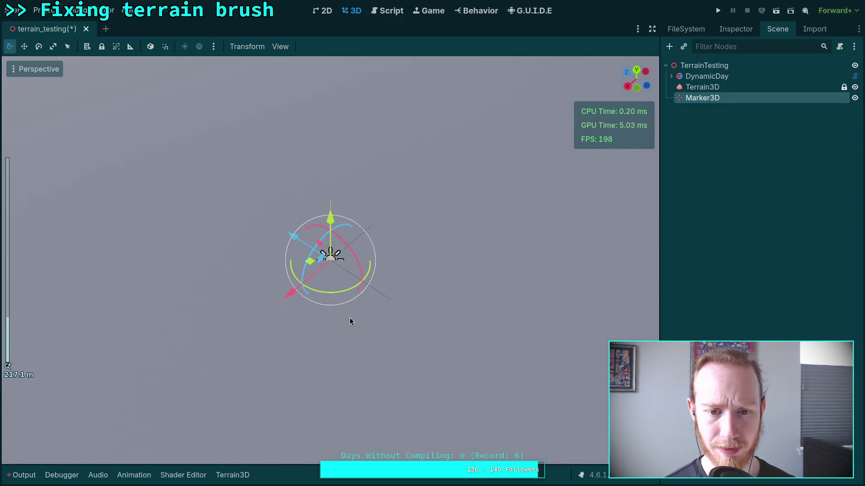
{"action": "left_click", "coordinate": [702, 87]}
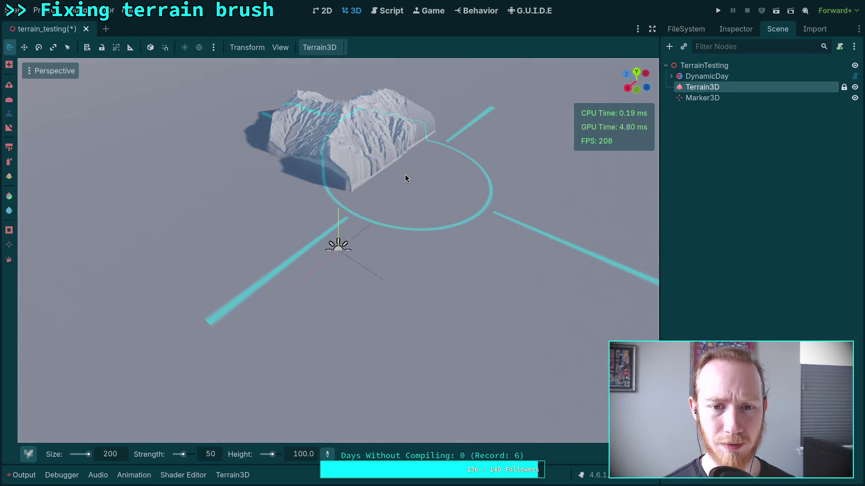
{"action": "mouse_move", "coordinate": [388, 173]}
{"action": "left_mouse_down"}
{"action": "mouse_move", "coordinate": [276, 181]}
{"action": "mouse_move", "coordinate": [263, 172]}
{"action": "left_mouse_up"}
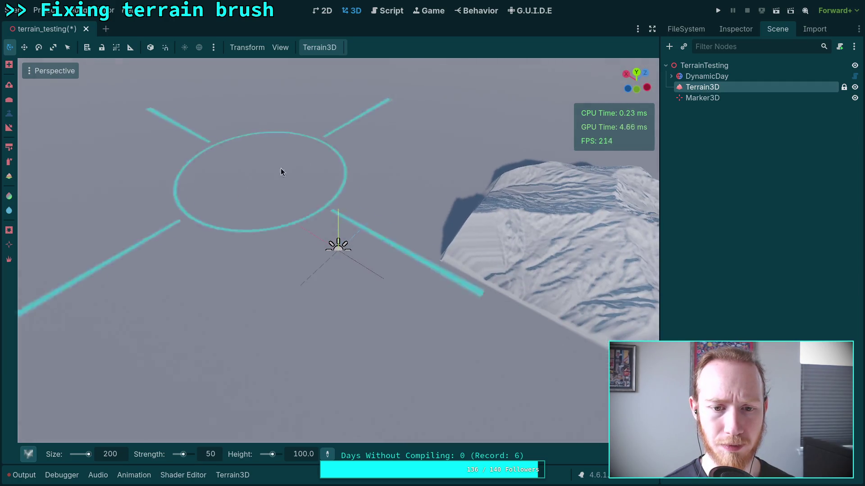
Stamp three raised mountain blocks at different spots around the marker
{"action": "left_click", "coordinate": [378, 174]}
{"action": "mouse_move", "coordinate": [378, 174]}
{"action": "left_mouse_down"}
{"action": "mouse_move", "coordinate": [175, 167]}
{"action": "mouse_move", "coordinate": [337, 144]}
{"action": "left_mouse_up"}
{"action": "left_click", "coordinate": [336, 148]}
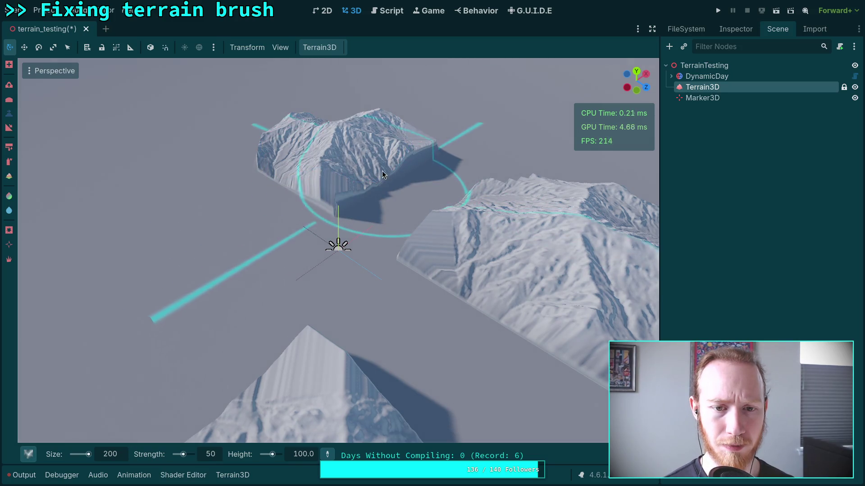
{"action": "mouse_move", "coordinate": [207, 180]}
{"action": "left_mouse_down"}
{"action": "mouse_move", "coordinate": [377, 194]}
{"action": "mouse_move", "coordinate": [238, 180]}
{"action": "mouse_move", "coordinate": [342, 177]}
{"action": "left_mouse_up"}
{"action": "left_click", "coordinate": [348, 174]}
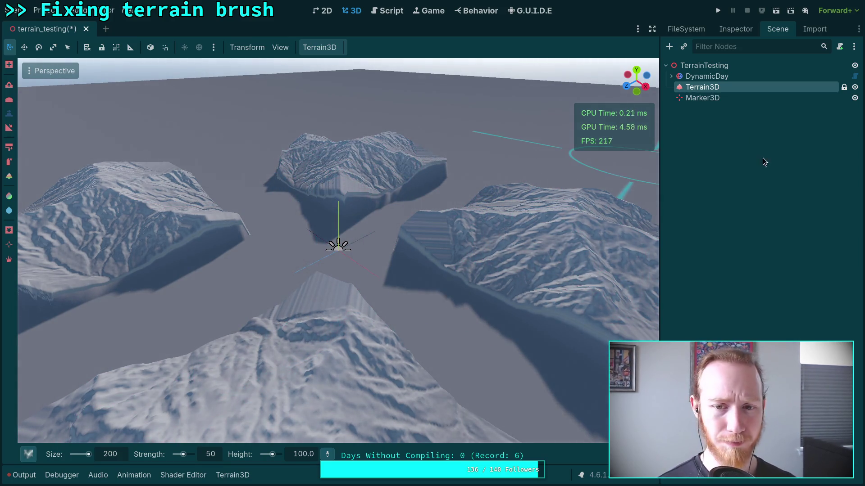
Deselect Terrain3D and view the square of four blocks from directly above
{"action": "left_click", "coordinate": [715, 131]}
{"action": "left_click_drag", "start_coordinate": [393, 248], "coordinate": [419, 299]}
{"action": "scroll", "coordinate": [355, 265], "scroll_direction": "down", "scroll_amount": 3}
{"action": "mouse_move", "coordinate": [355, 265]}
{"action": "left_mouse_down"}
{"action": "mouse_move", "coordinate": [420, 311]}
{"action": "mouse_move", "coordinate": [401, 300]}
{"action": "left_mouse_up"}
{"action": "scroll", "coordinate": [424, 278], "scroll_direction": "down", "scroll_amount": 3}
{"action": "scroll", "coordinate": [397, 297], "scroll_direction": "up", "scroll_amount": 2}
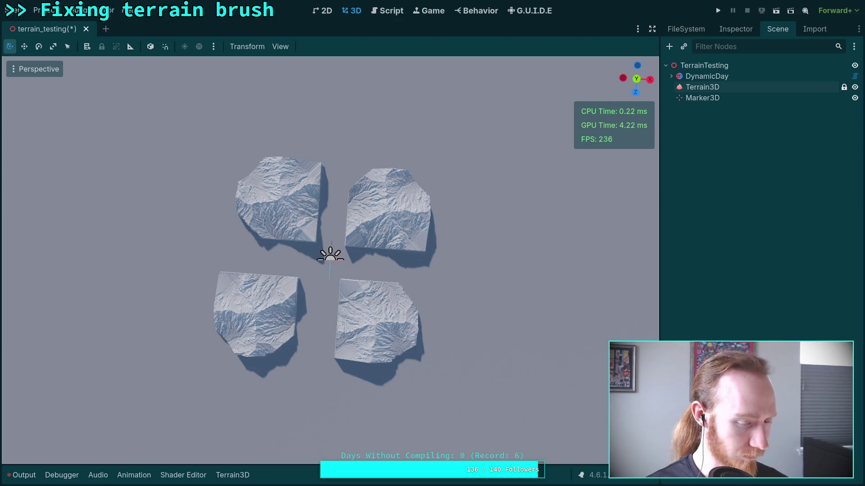
In terrain_3d_editor.cpp, jump to line 198 and select _get_rotated_uv(Vector2(), rot).abs().ceil()
{"action": "key", "text": "alt+Tab"}
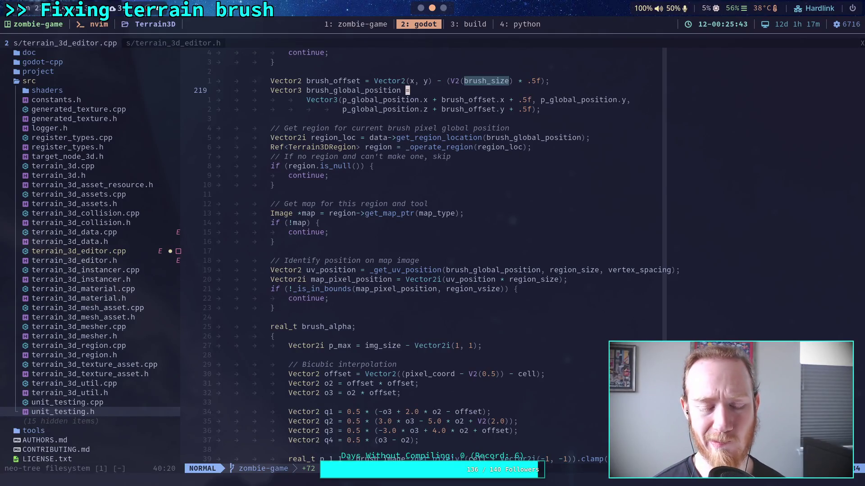
{"action": "key", "text": "ctrl+o"}
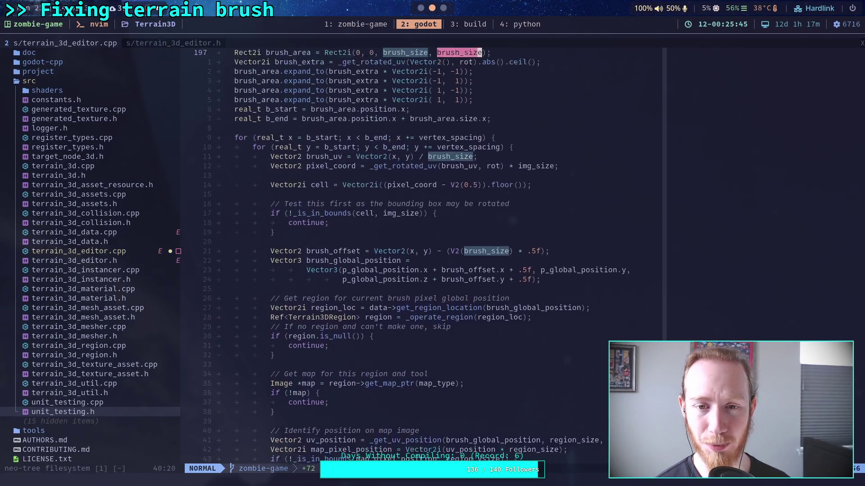
{"action": "key", "text": "ctrl+o"}
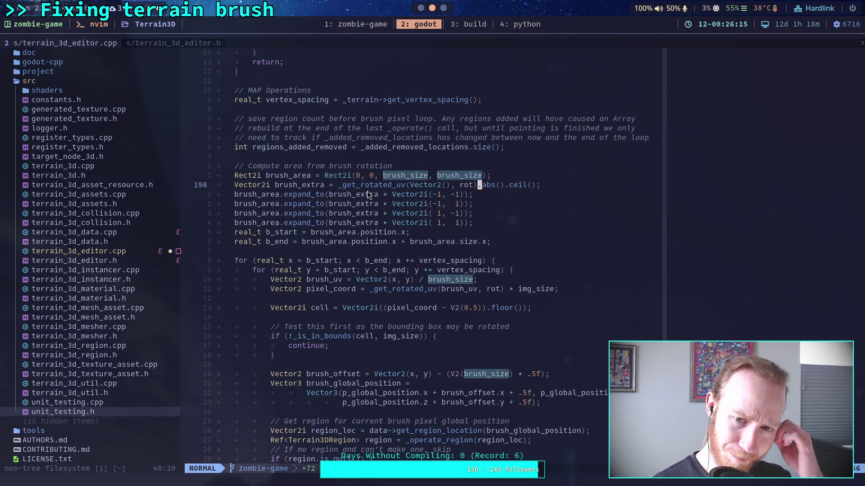
{"action": "left_click_drag", "start_coordinate": [339, 185], "coordinate": [533, 188]}
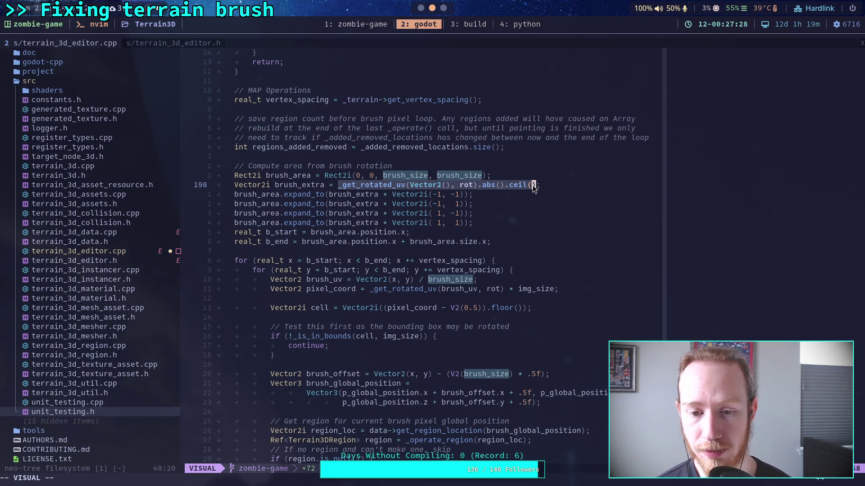
Drop the code selection and bring the Godot terrain test scene into view
{"action": "left_click", "coordinate": [326, 345]}
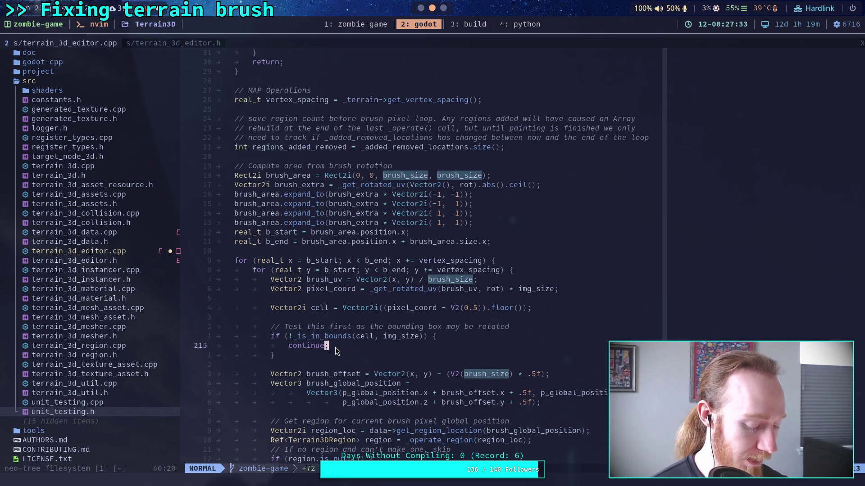
{"action": "key", "text": "alt+Tab"}
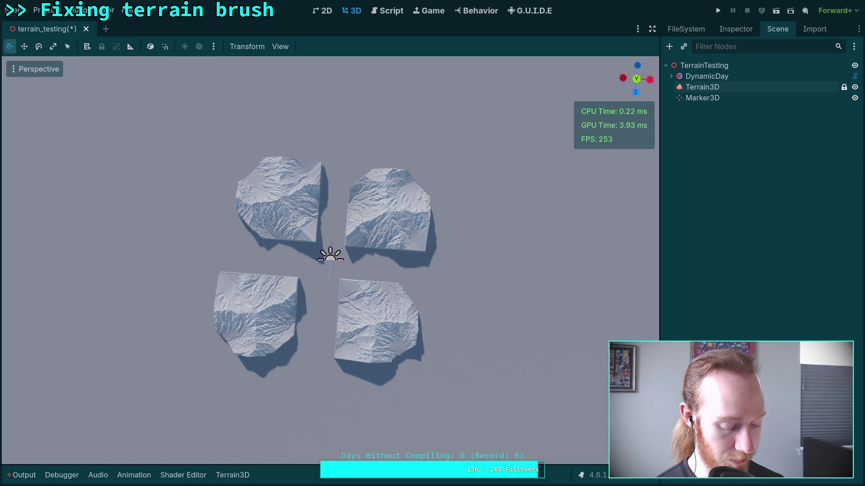
Switch from Godot back to terrain_3d_editor.cpp in Neovim
{"action": "key", "text": "alt+Tab"}
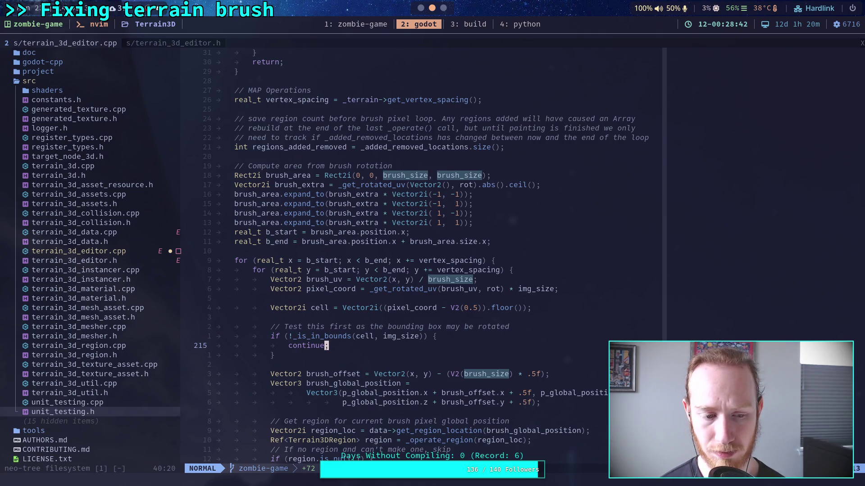
Save terrain_3d_editor.cpp with :w and rerun the Terrain3D build in the terminal
{"action": "type", "text": ":w"}
{"action": "key", "text": "Return"}
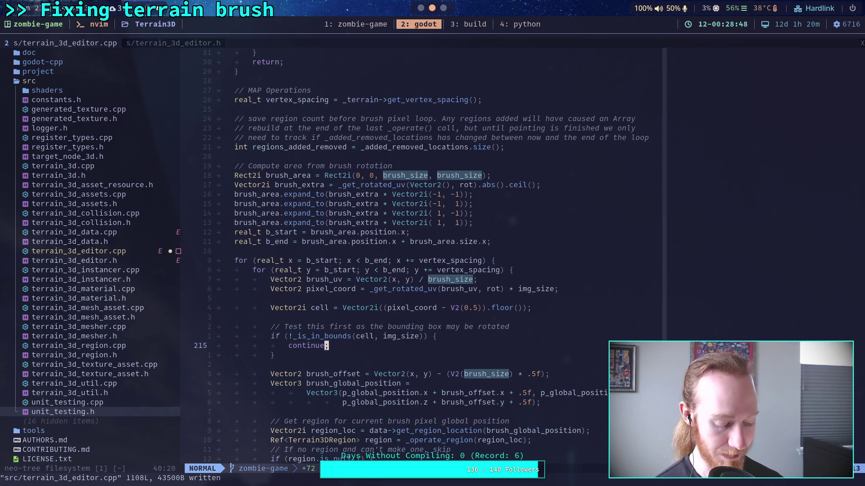
{"action": "key", "text": "super+3"}
{"action": "key", "text": "Up"}
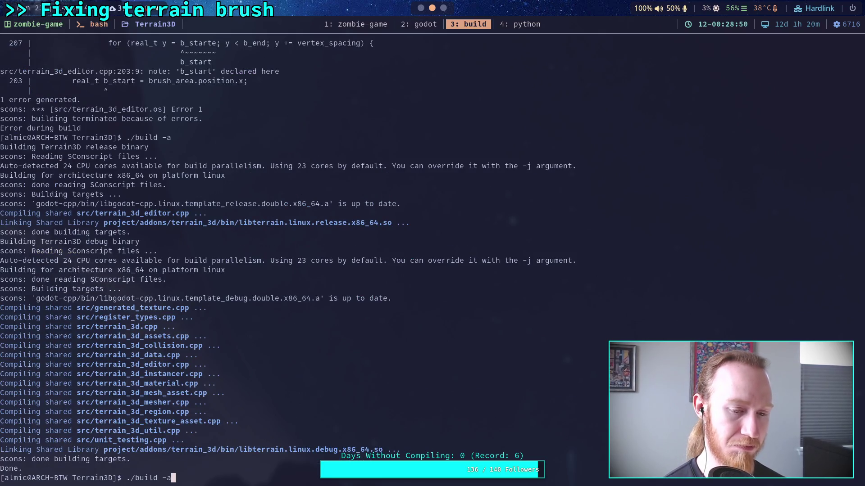
{"action": "key", "text": "Return"}
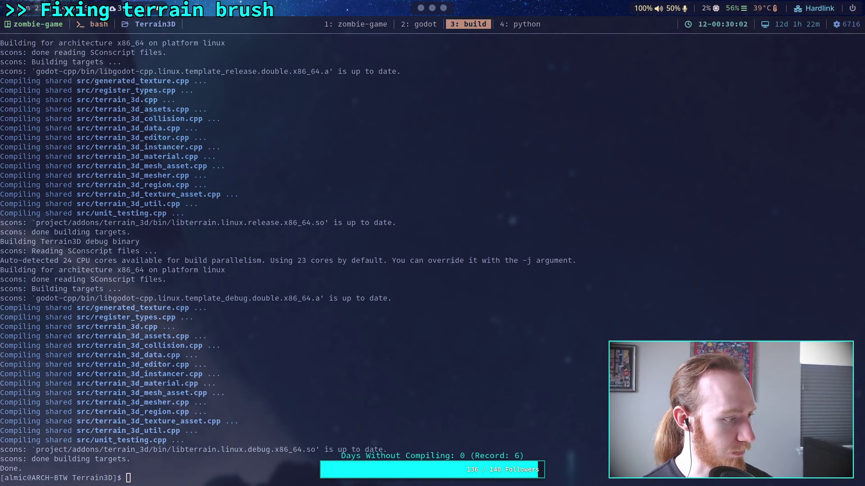
Run ./build -a again, then select the bounds-check block in the brush code
{"action": "type", "text": "./build -a"}
{"action": "key", "text": "Return"}
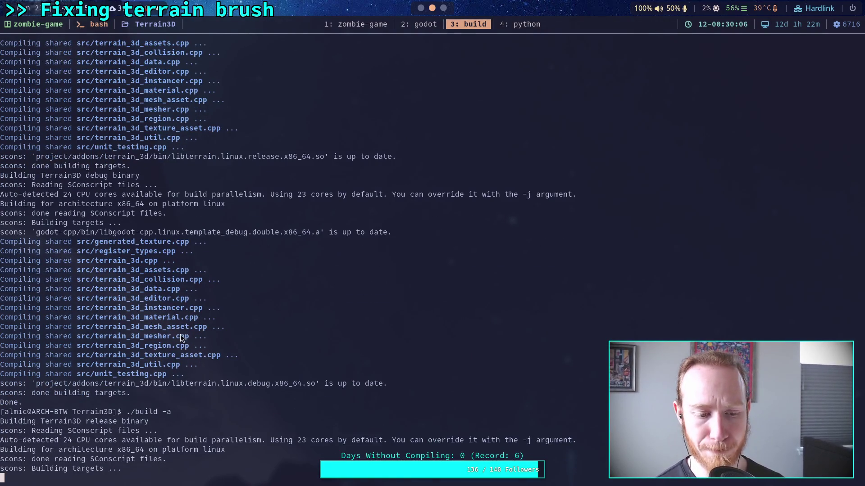
{"action": "key", "text": "super+2"}
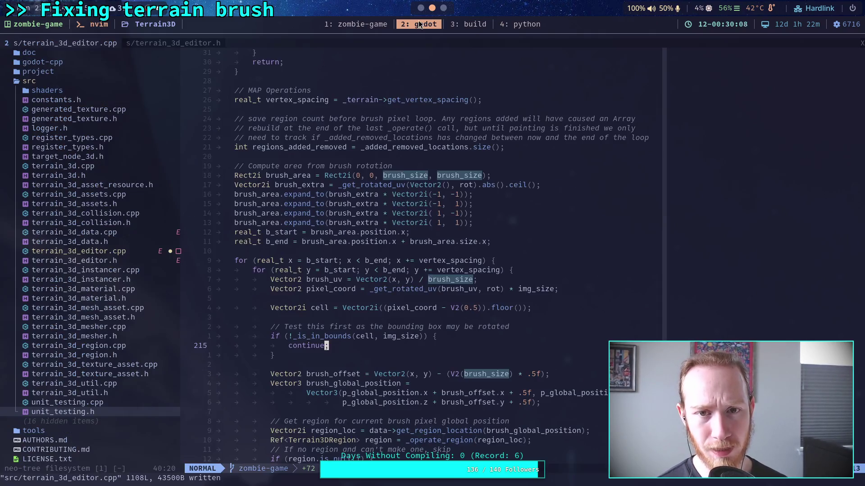
{"action": "mouse_move", "coordinate": [315, 365]}
{"action": "left_mouse_down"}
{"action": "mouse_move", "coordinate": [290, 356]}
{"action": "mouse_move", "coordinate": [272, 327]}
{"action": "left_mouse_up"}
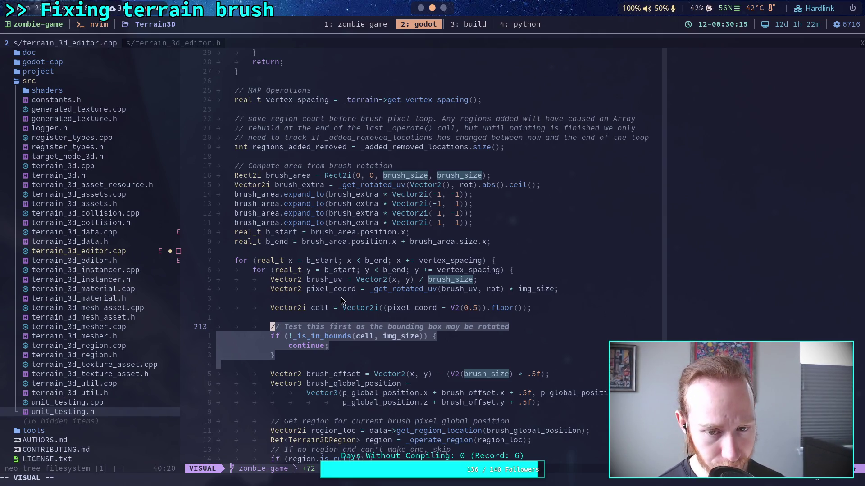
{"action": "left_click", "coordinate": [334, 284]}
{"action": "left_click_drag", "start_coordinate": [372, 289], "coordinate": [484, 296]}
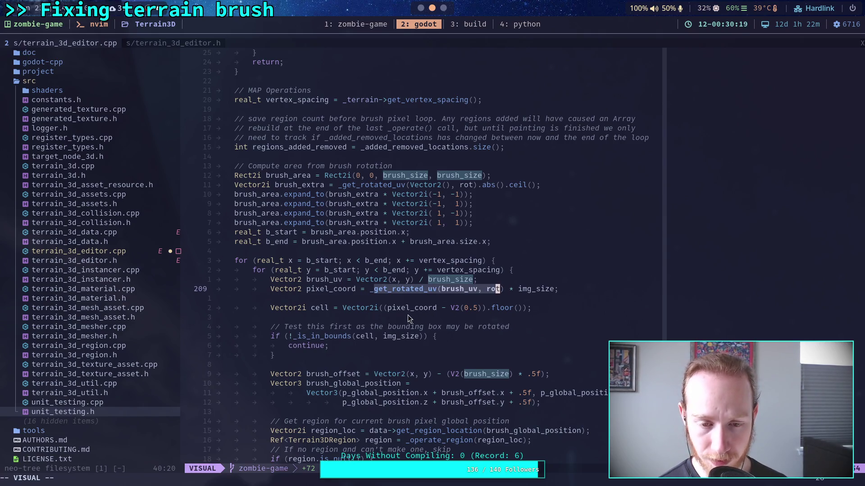
{"action": "double_click", "coordinate": [325, 291]}
{"action": "left_click_drag", "start_coordinate": [481, 308], "coordinate": [445, 309]}
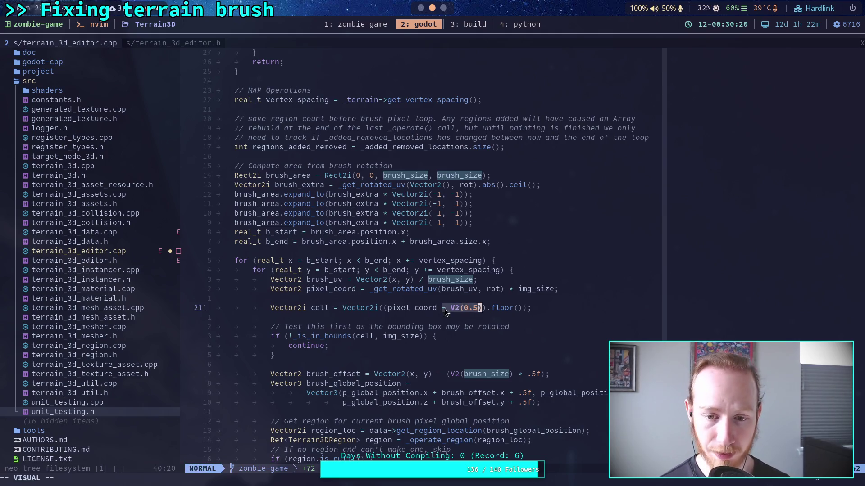
{"action": "double_click", "coordinate": [323, 337]}
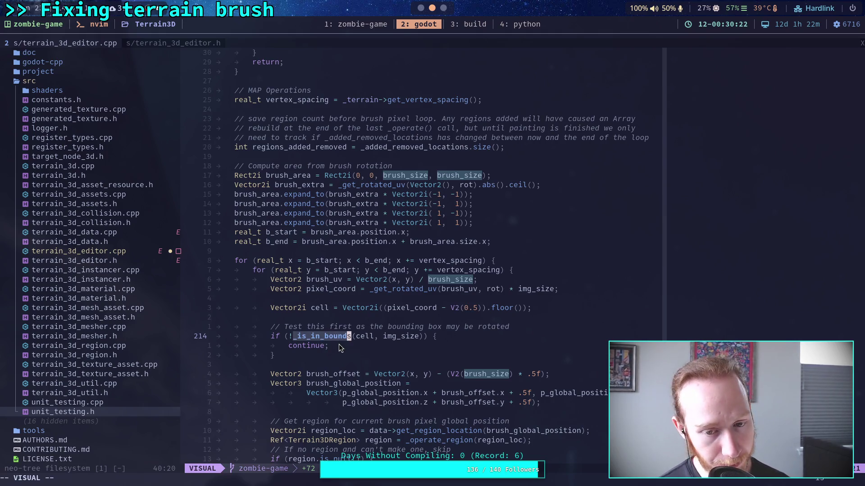
{"action": "double_click", "coordinate": [393, 337]}
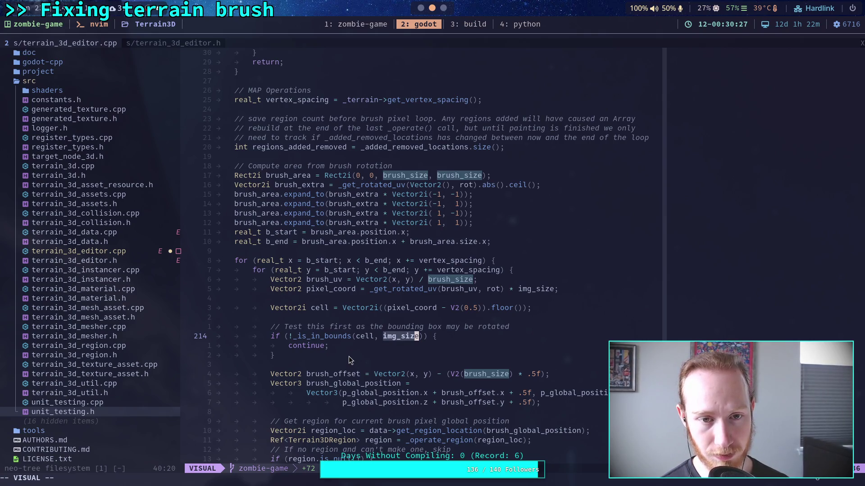
{"action": "scroll", "coordinate": [336, 347], "scroll_direction": "up", "scroll_amount": 12}
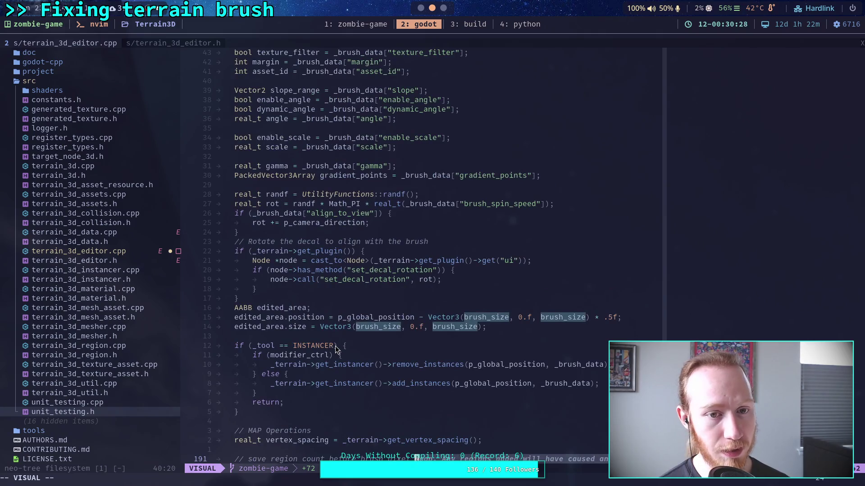
{"action": "scroll", "coordinate": [336, 346], "scroll_direction": "up", "scroll_amount": 5}
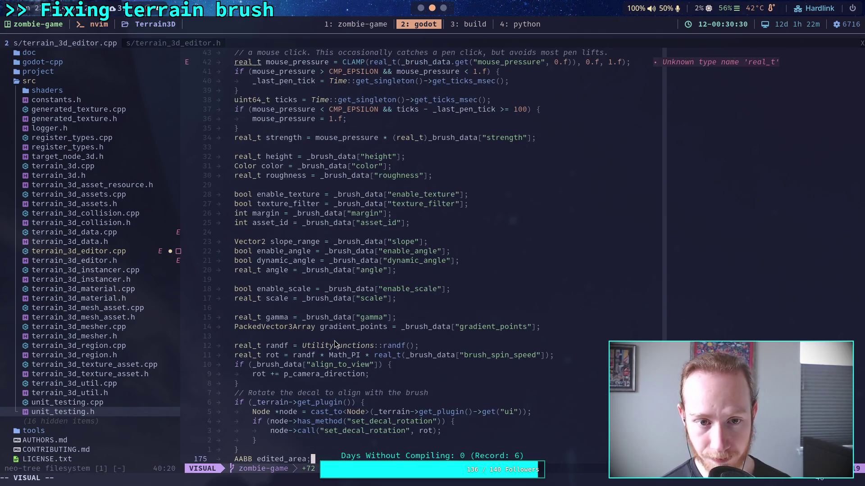
{"action": "scroll", "coordinate": [335, 343], "scroll_direction": "up", "scroll_amount": 8}
{"action": "scroll", "coordinate": [334, 341], "scroll_direction": "down", "scroll_amount": 7}
{"action": "key", "text": "Escape"}
{"action": "scroll", "coordinate": [339, 340], "scroll_direction": "down", "scroll_amount": 20}
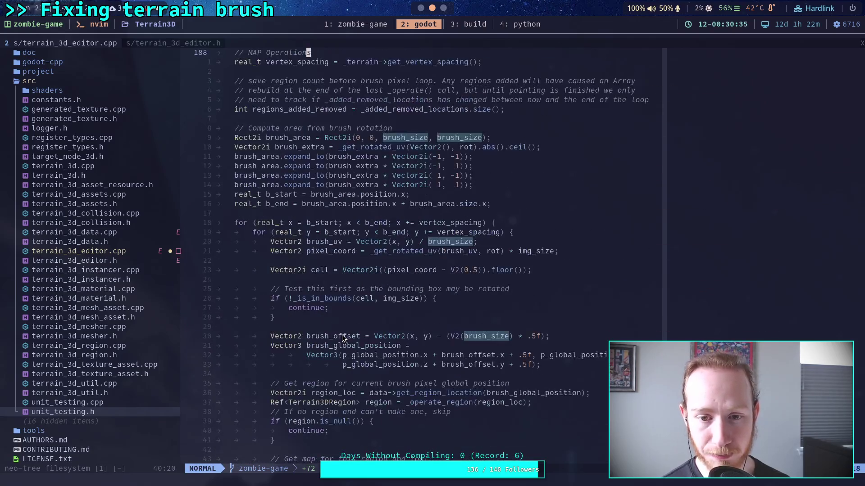
{"action": "scroll", "coordinate": [342, 338], "scroll_direction": "down", "scroll_amount": 6}
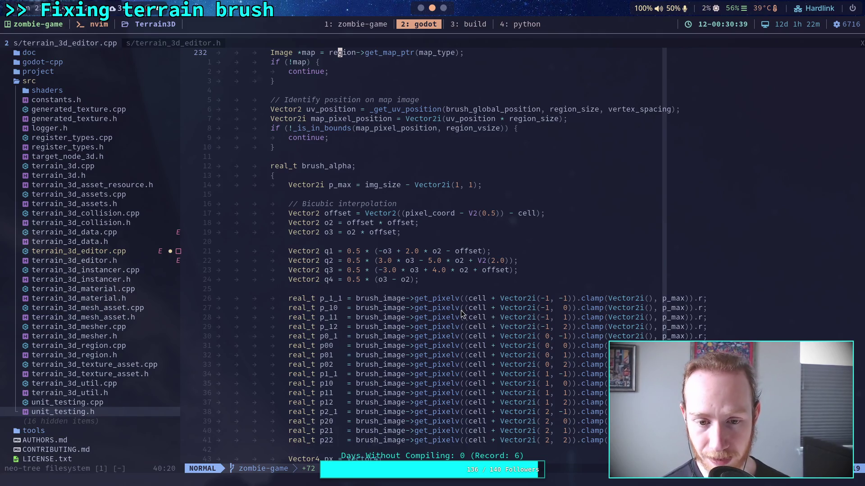
{"action": "left_click_drag", "start_coordinate": [460, 345], "coordinate": [587, 346]}
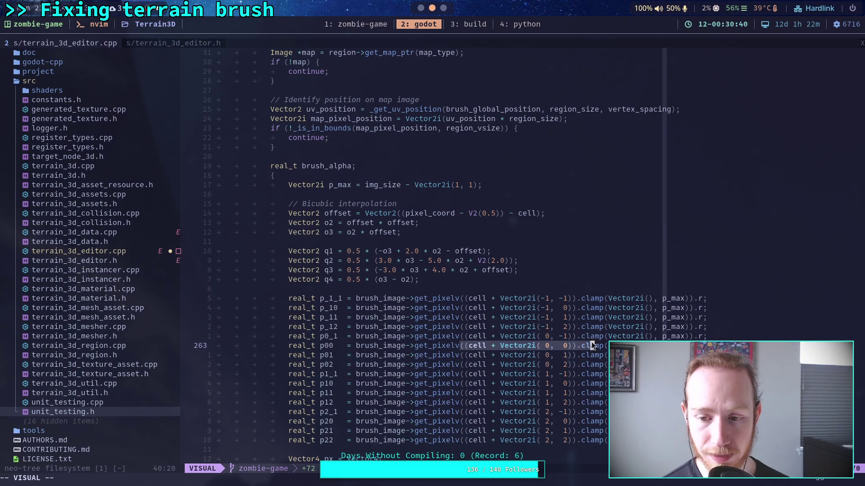
{"action": "key", "text": "y"}
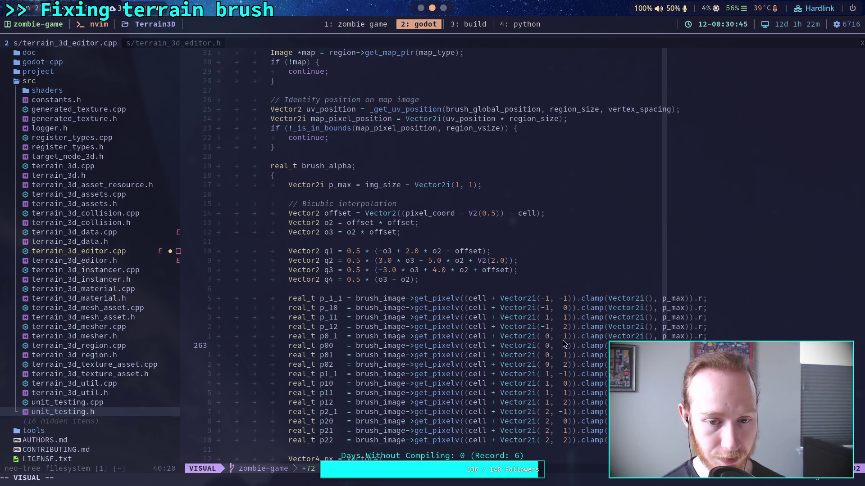
{"action": "scroll", "coordinate": [551, 338], "scroll_direction": "up", "scroll_amount": 7}
{"action": "scroll", "coordinate": [543, 331], "scroll_direction": "up", "scroll_amount": 7}
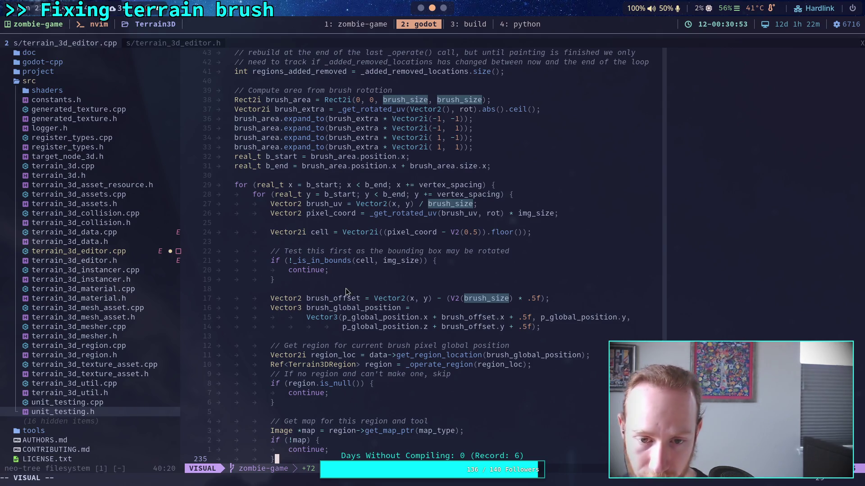
{"action": "left_click", "coordinate": [345, 260]}
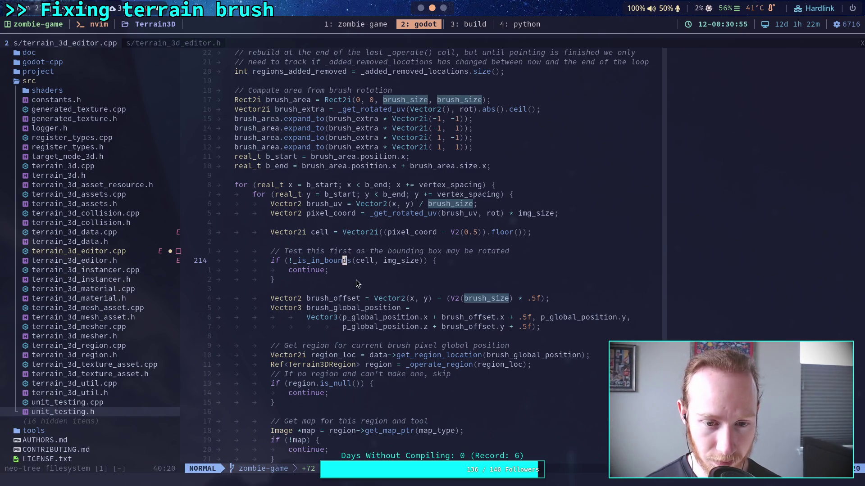
{"action": "double_click", "coordinate": [341, 261]}
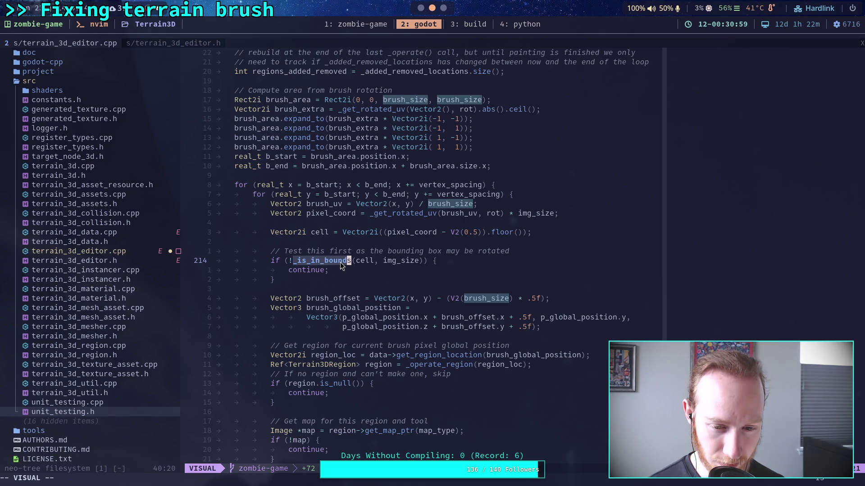
Select the _is_in_bounds arguments in the code, then switch to the build terminal on workspace 3
{"action": "scroll", "coordinate": [340, 262], "scroll_direction": "down", "scroll_amount": 4}
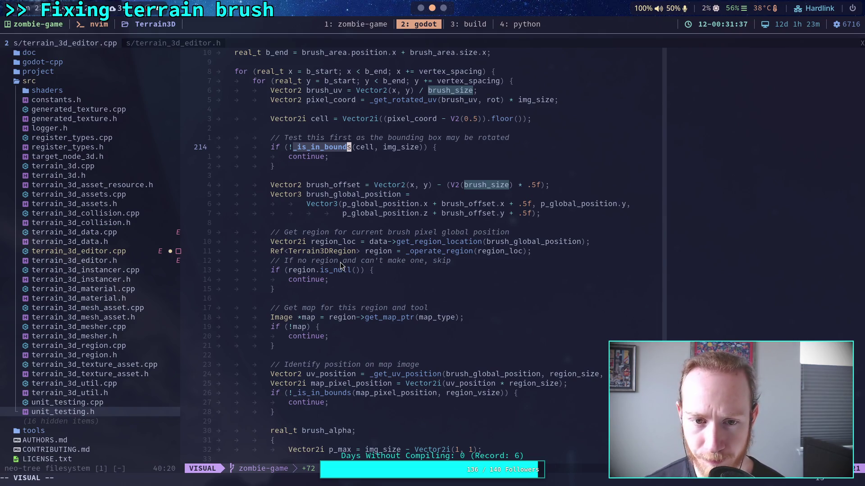
{"action": "scroll", "coordinate": [348, 204], "scroll_direction": "up", "scroll_amount": 3}
{"action": "left_click_drag", "start_coordinate": [353, 224], "coordinate": [377, 226]}
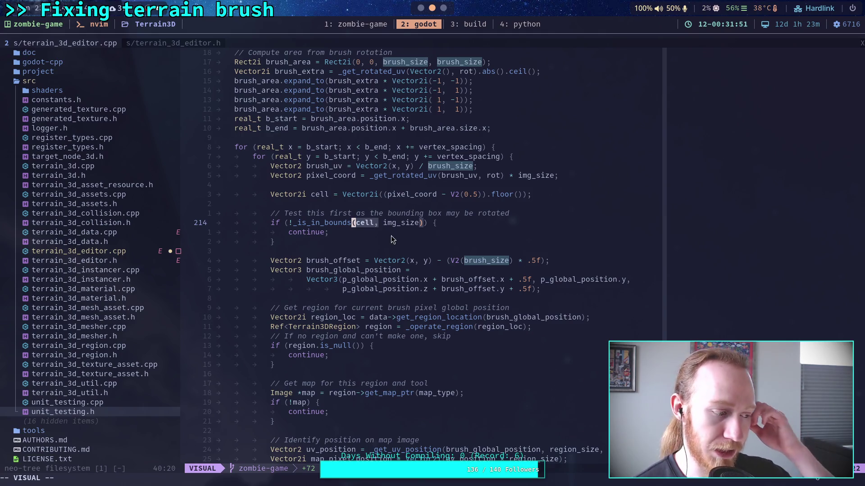
{"action": "key", "text": "super+3"}
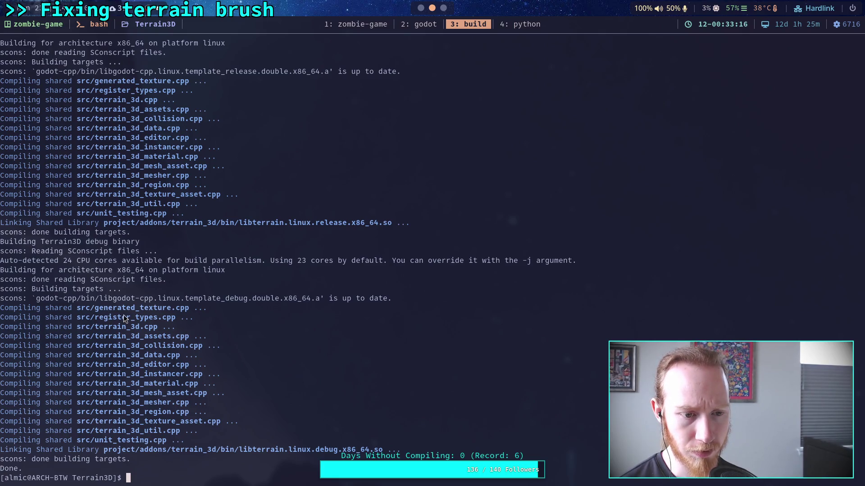
Rebuild Terrain3D with ./build -a, then return to the Godot editor on workspace 2
{"action": "type", "text": "./build -a"}
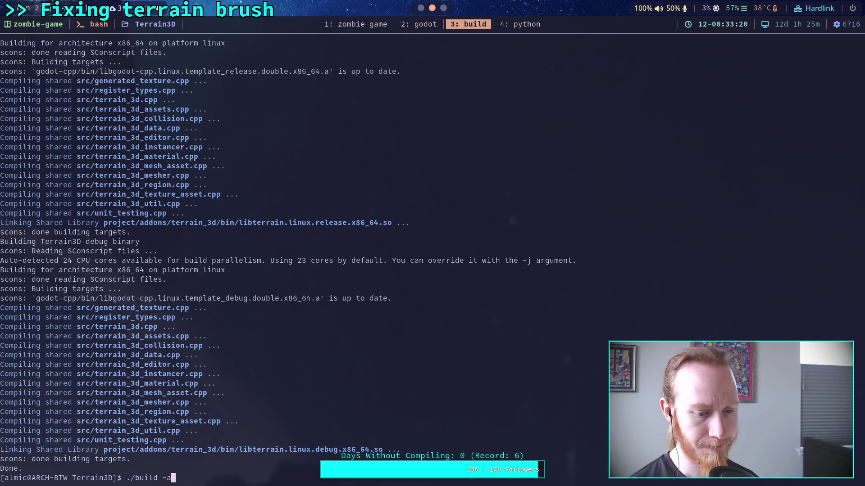
{"action": "key", "text": "Return"}
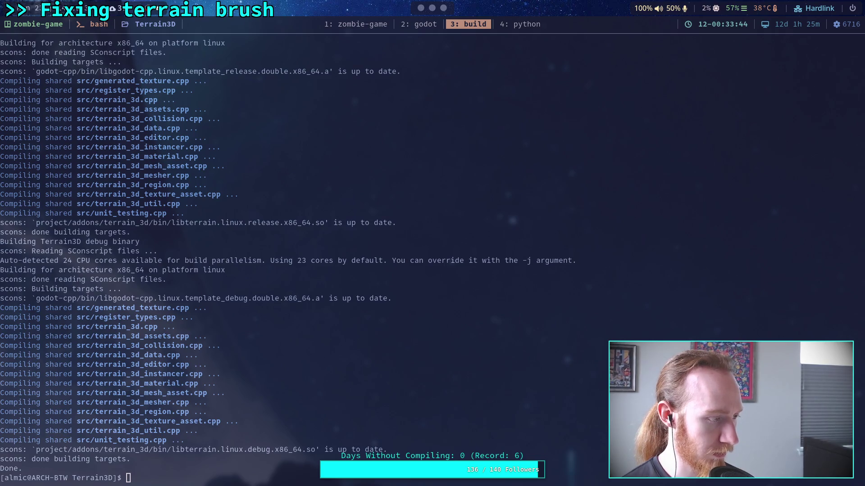
{"action": "key", "text": "super+2"}
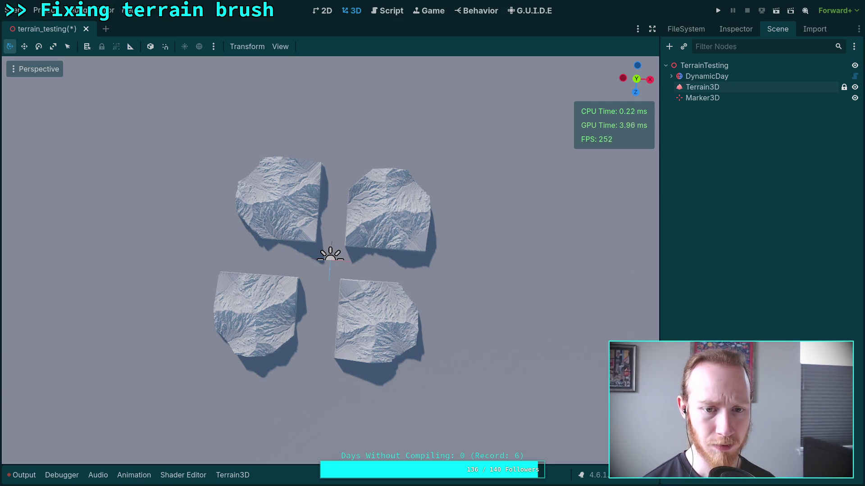
Delete and restore the Marker3D node, then select Terrain3D to show its brush tools
{"action": "key", "text": "ctrl+z"}
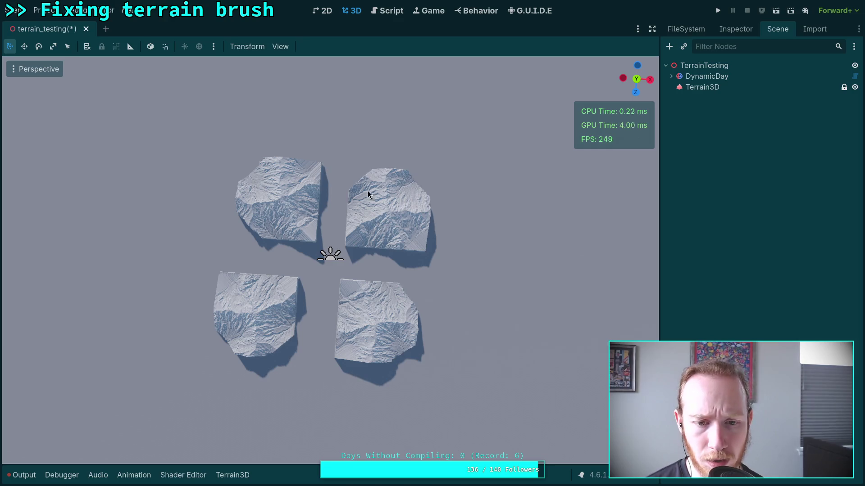
{"action": "left_click_drag", "start_coordinate": [413, 230], "coordinate": [396, 154]}
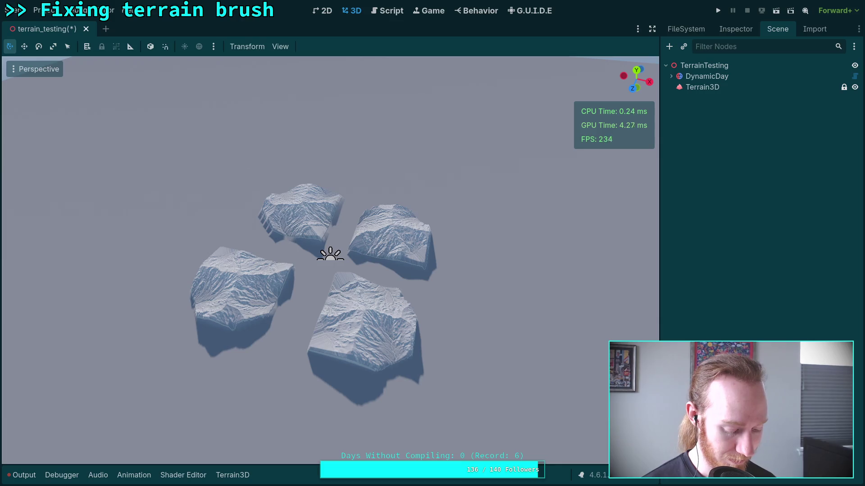
{"action": "key", "text": "ctrl+v"}
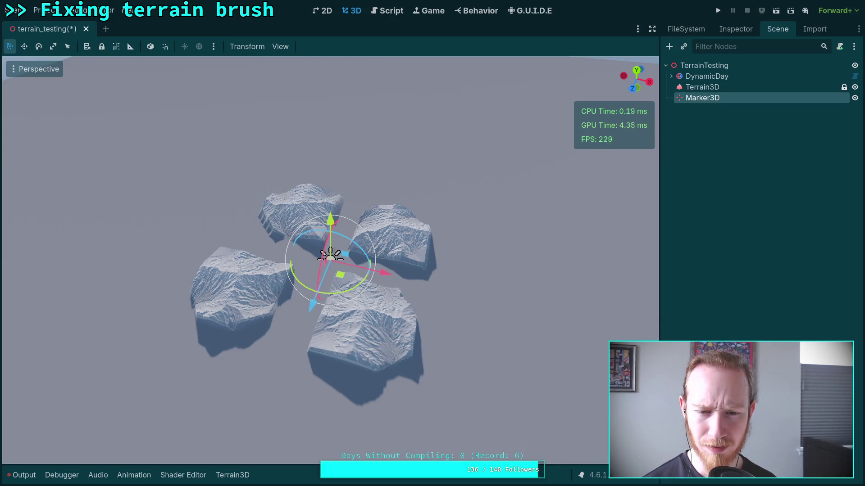
{"action": "left_click", "coordinate": [703, 87]}
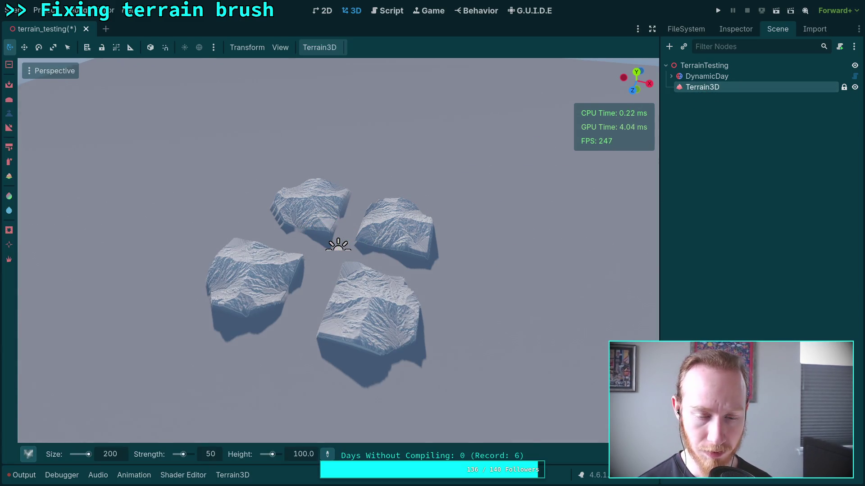
{"action": "key", "text": "ctrl+z"}
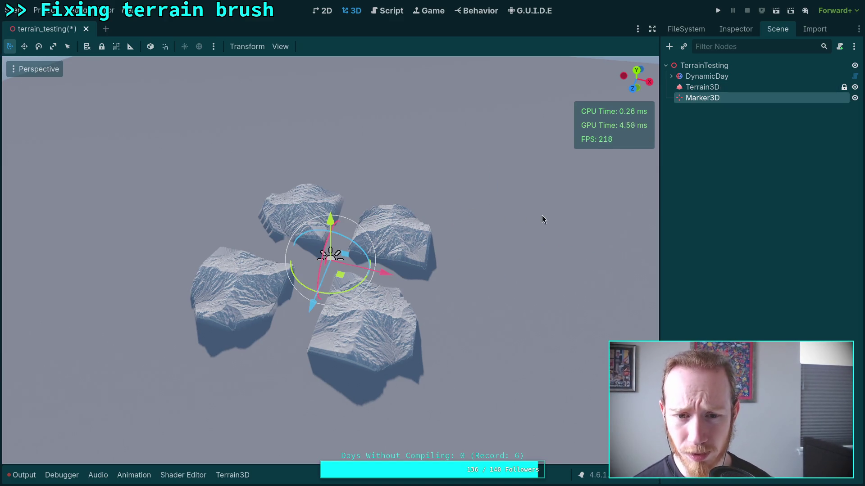
{"action": "left_click", "coordinate": [702, 86]}
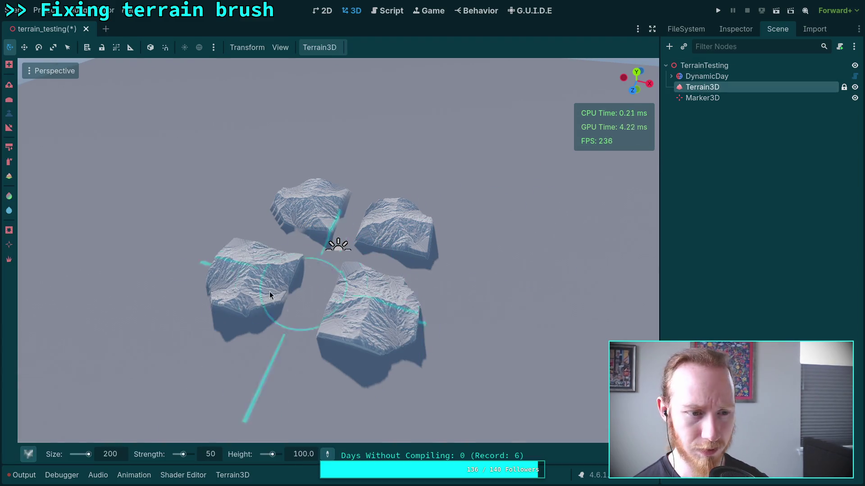
Pick the soft Circle brush and set the target brush height to 0
{"action": "left_click", "coordinate": [29, 454]}
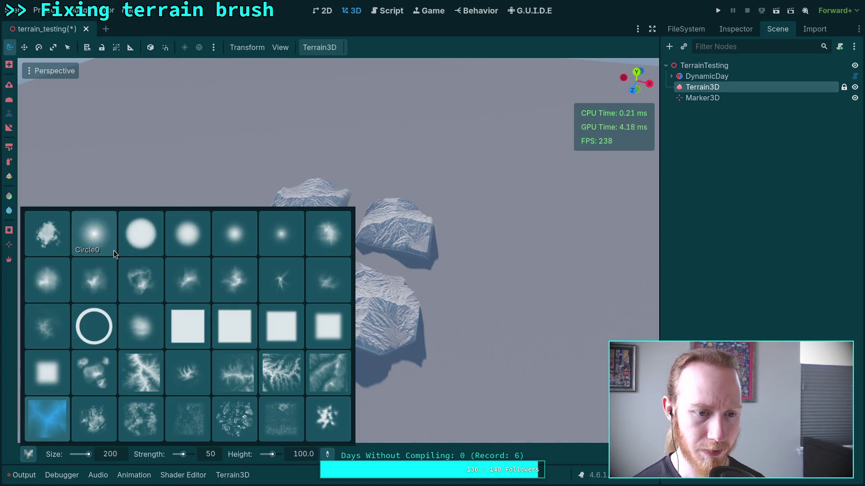
{"action": "left_click", "coordinate": [147, 246]}
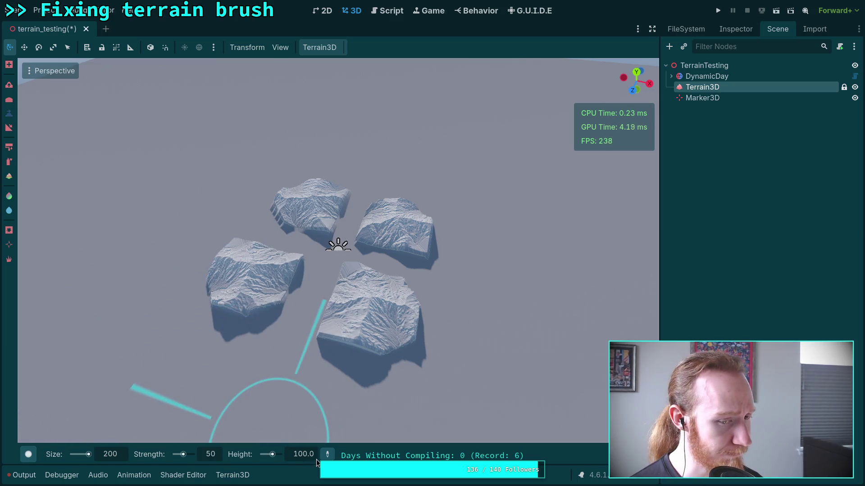
{"action": "type", "text": "0"}
{"action": "key", "text": "Return"}
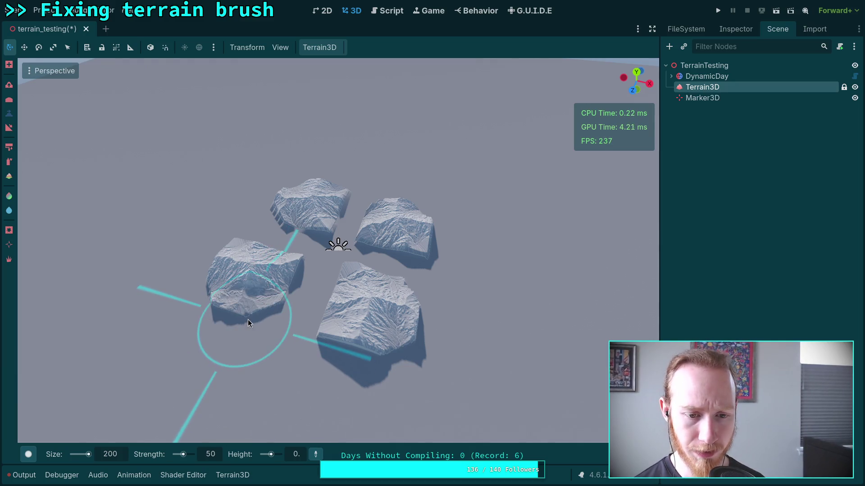
Flatten the left terrain chunk, shrinking the brush size to 100
{"action": "mouse_move", "coordinate": [273, 312]}
{"action": "left_mouse_down"}
{"action": "mouse_move", "coordinate": [224, 314]}
{"action": "mouse_move", "coordinate": [220, 270]}
{"action": "left_mouse_up"}
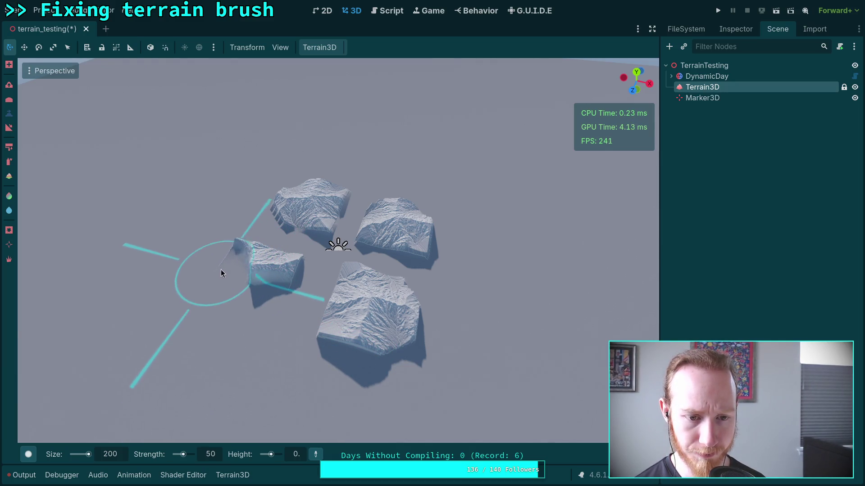
{"action": "double_click", "coordinate": [107, 458]}
{"action": "type", "text": "10"}
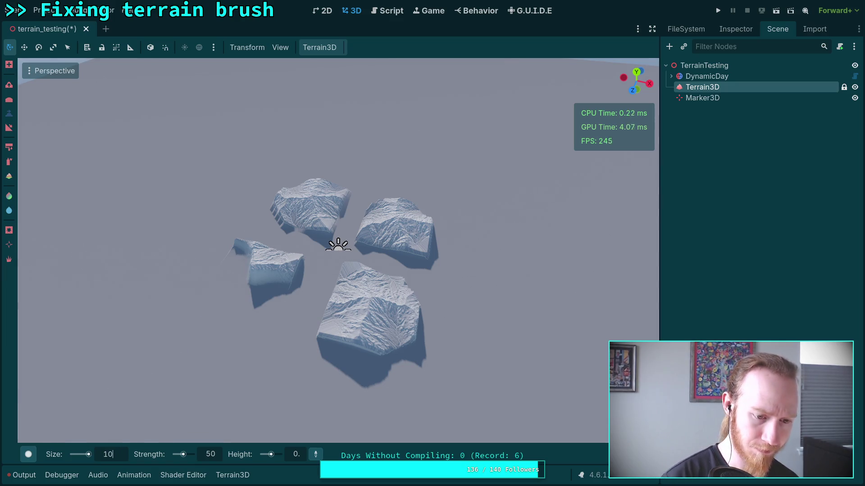
{"action": "key", "text": "Return"}
{"action": "key", "text": "Return"}
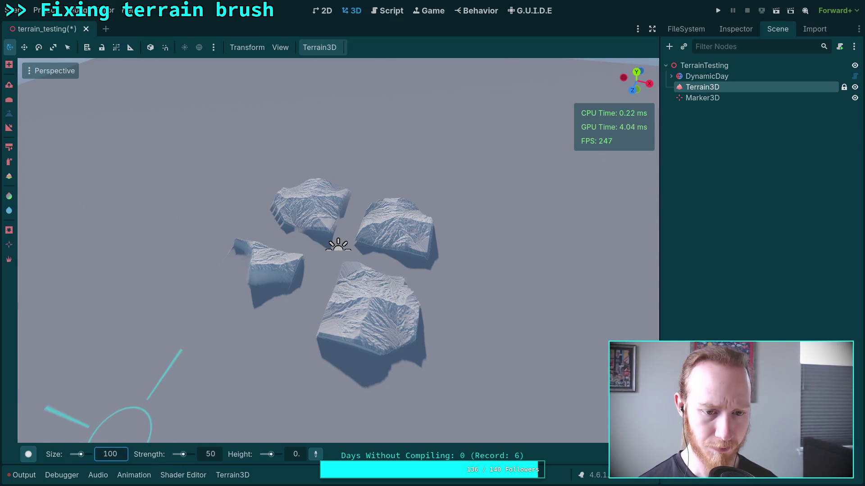
{"action": "scroll", "coordinate": [247, 322], "scroll_direction": "up", "scroll_amount": 3}
{"action": "mouse_move", "coordinate": [228, 345]}
{"action": "left_mouse_down"}
{"action": "mouse_move", "coordinate": [259, 289]}
{"action": "mouse_move", "coordinate": [252, 270]}
{"action": "mouse_move", "coordinate": [208, 303]}
{"action": "mouse_move", "coordinate": [175, 293]}
{"action": "mouse_move", "coordinate": [223, 260]}
{"action": "mouse_move", "coordinate": [167, 244]}
{"action": "left_mouse_up"}
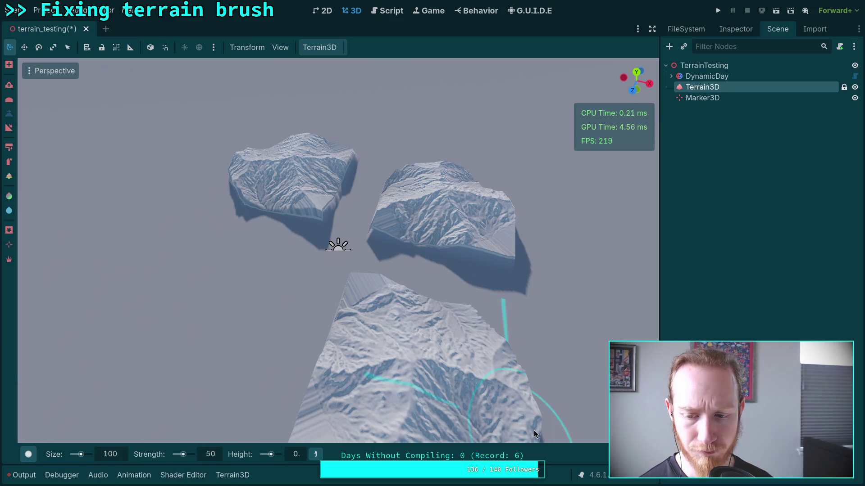
Flatten the bottom and right chunks and the remaining front slopes to flat ground
{"action": "mouse_move", "coordinate": [608, 401]}
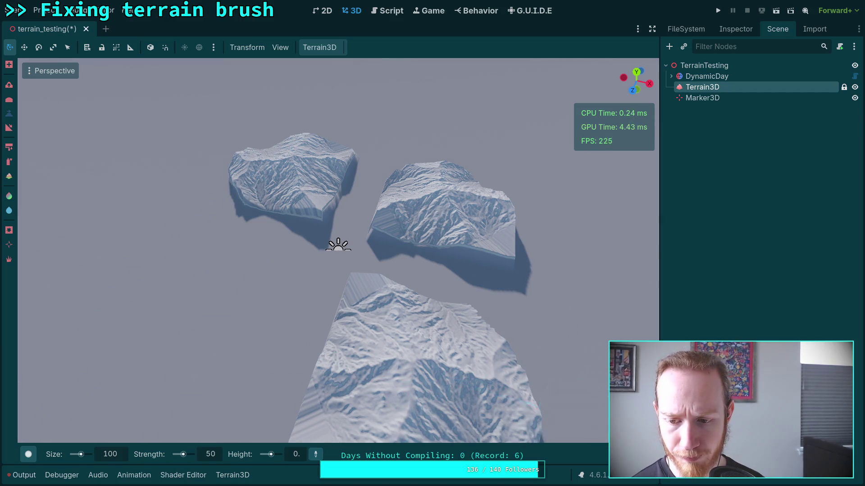
{"action": "scroll", "coordinate": [369, 365], "scroll_direction": "down", "scroll_amount": 4}
{"action": "mouse_move", "coordinate": [317, 356]}
{"action": "left_mouse_down"}
{"action": "mouse_move", "coordinate": [386, 377]}
{"action": "mouse_move", "coordinate": [437, 342]}
{"action": "mouse_move", "coordinate": [416, 303]}
{"action": "left_mouse_up"}
{"action": "mouse_move", "coordinate": [367, 288]}
{"action": "left_mouse_down"}
{"action": "mouse_move", "coordinate": [333, 297]}
{"action": "mouse_move", "coordinate": [328, 351]}
{"action": "mouse_move", "coordinate": [358, 317]}
{"action": "mouse_move", "coordinate": [404, 327]}
{"action": "left_mouse_up"}
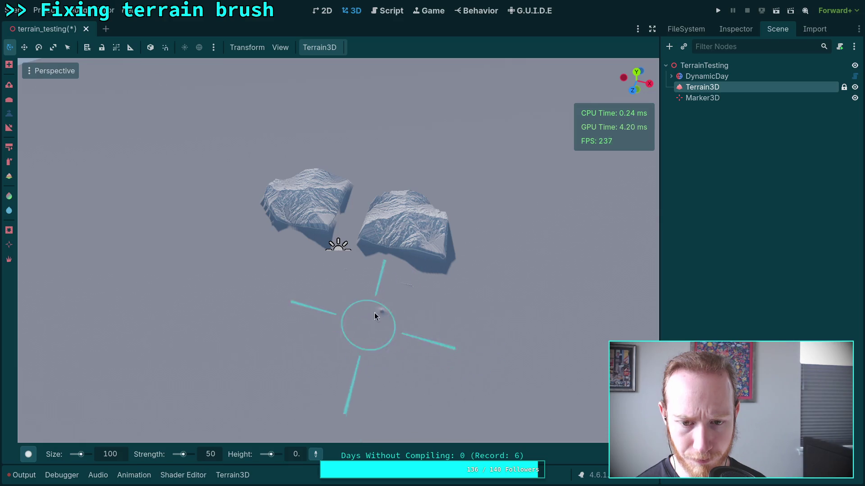
{"action": "scroll", "coordinate": [348, 275], "scroll_direction": "up", "scroll_amount": 3}
{"action": "left_click_drag", "start_coordinate": [377, 230], "coordinate": [378, 222]}
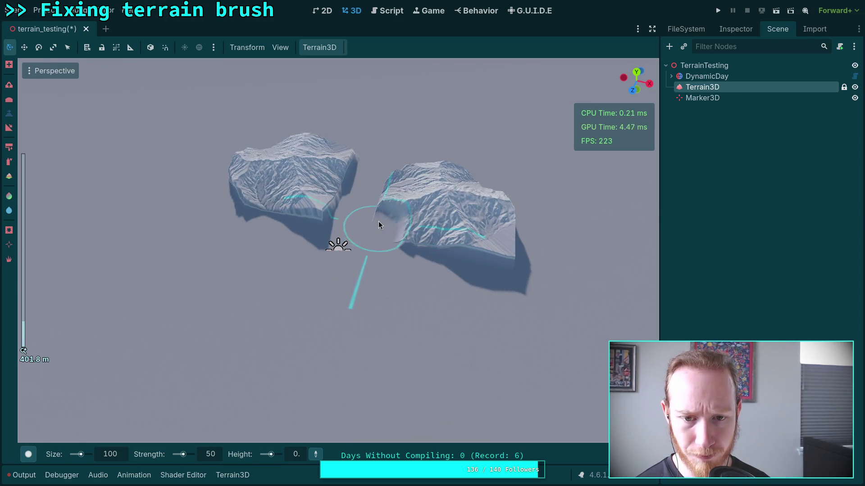
{"action": "mouse_move", "coordinate": [410, 178]}
{"action": "left_mouse_down"}
{"action": "mouse_move", "coordinate": [454, 194]}
{"action": "mouse_move", "coordinate": [445, 185]}
{"action": "mouse_move", "coordinate": [406, 209]}
{"action": "mouse_move", "coordinate": [421, 247]}
{"action": "mouse_move", "coordinate": [444, 206]}
{"action": "mouse_move", "coordinate": [448, 259]}
{"action": "mouse_move", "coordinate": [508, 258]}
{"action": "mouse_move", "coordinate": [468, 234]}
{"action": "mouse_move", "coordinate": [480, 202]}
{"action": "mouse_move", "coordinate": [487, 219]}
{"action": "left_mouse_up"}
{"action": "mouse_move", "coordinate": [355, 169]}
{"action": "left_mouse_down"}
{"action": "mouse_move", "coordinate": [292, 220]}
{"action": "mouse_move", "coordinate": [250, 210]}
{"action": "mouse_move", "coordinate": [326, 189]}
{"action": "mouse_move", "coordinate": [224, 188]}
{"action": "mouse_move", "coordinate": [291, 183]}
{"action": "mouse_move", "coordinate": [271, 175]}
{"action": "left_mouse_up"}
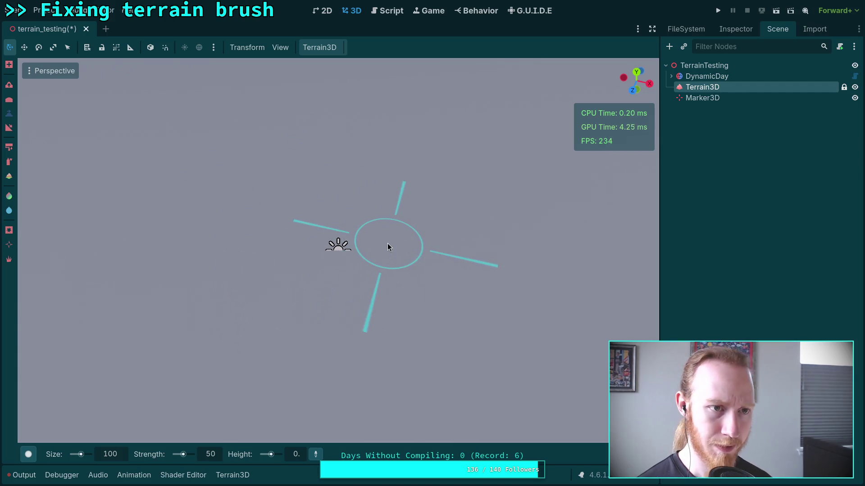
Save the scene, reload the current project, and check the viewport's perspective and view options
{"action": "key", "text": "ctrl+s"}
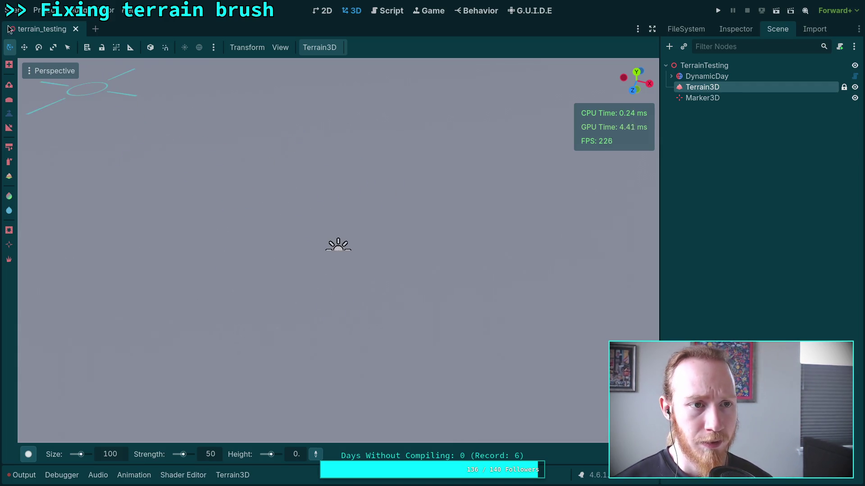
{"action": "left_click", "coordinate": [37, 17]}
{"action": "left_click", "coordinate": [83, 129]}
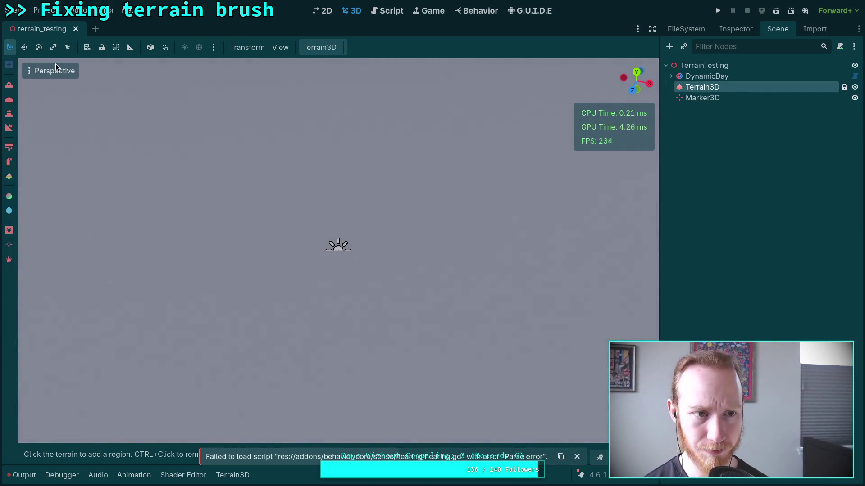
{"action": "left_click", "coordinate": [57, 68]}
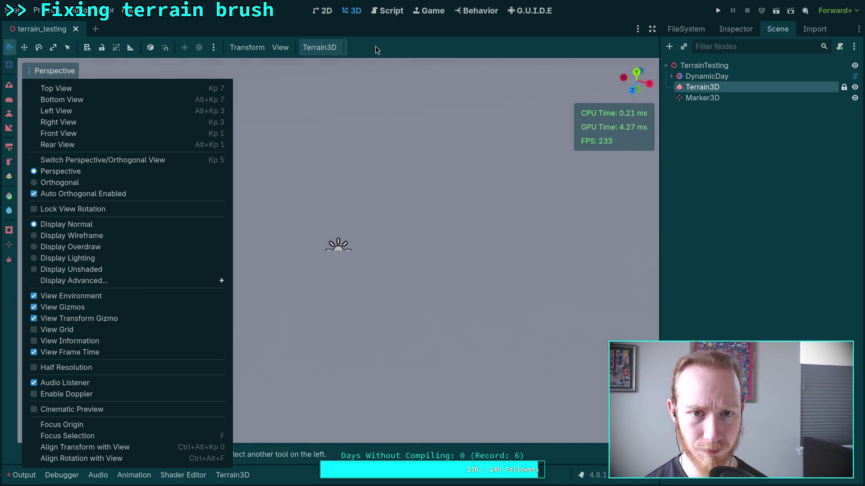
{"action": "left_click", "coordinate": [363, 49]}
{"action": "left_click", "coordinate": [288, 50]}
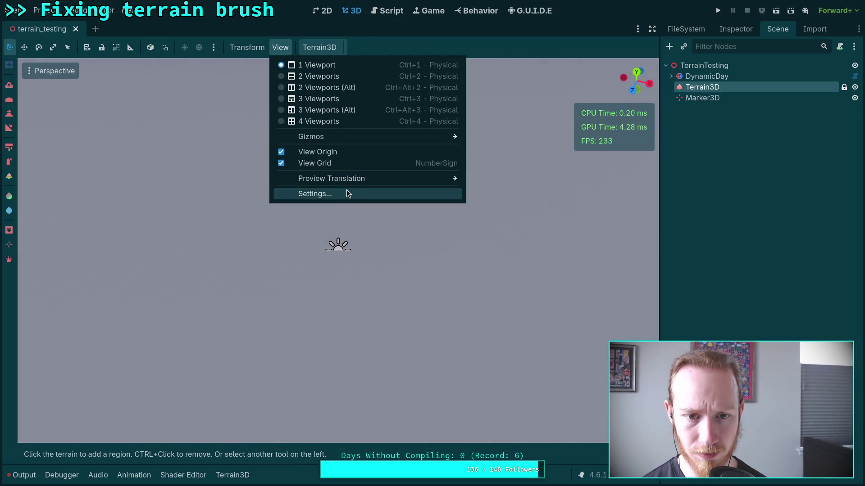
{"action": "mouse_move", "coordinate": [425, 143]}
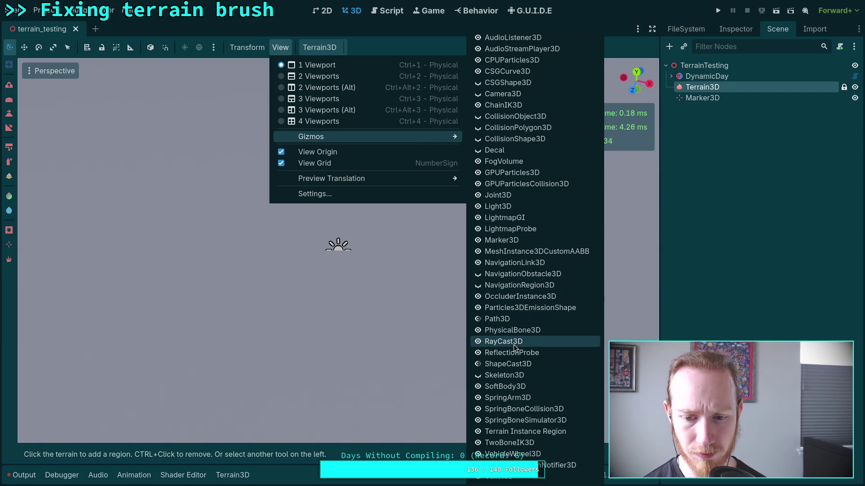
{"action": "left_click", "coordinate": [703, 66]}
Set the Marker3D's Gizmo Extents back to 50 m, then select Terrain3D and save the scene
{"action": "left_click", "coordinate": [702, 98]}
{"action": "left_click", "coordinate": [719, 33]}
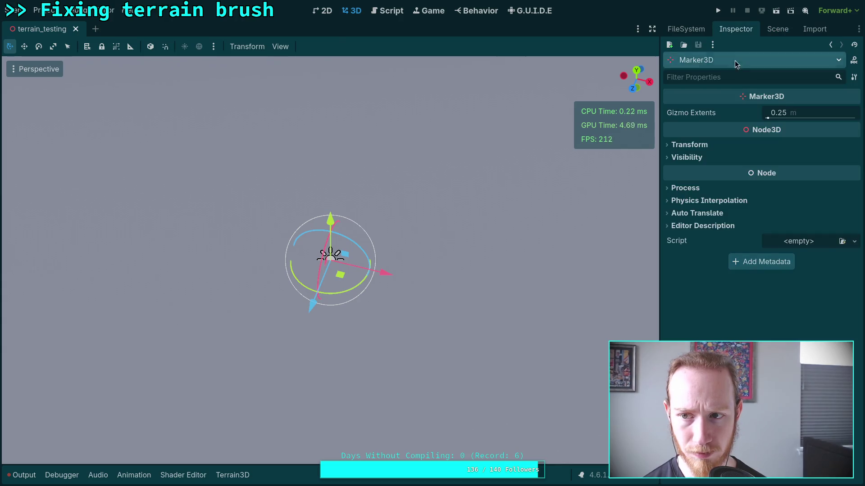
{"action": "left_click", "coordinate": [778, 112]}
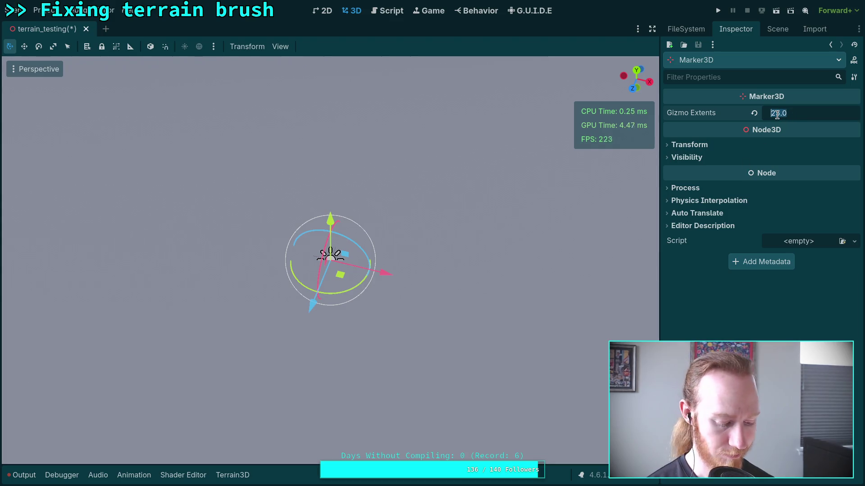
{"action": "left_click", "coordinate": [494, 256]}
{"action": "left_click", "coordinate": [776, 30]}
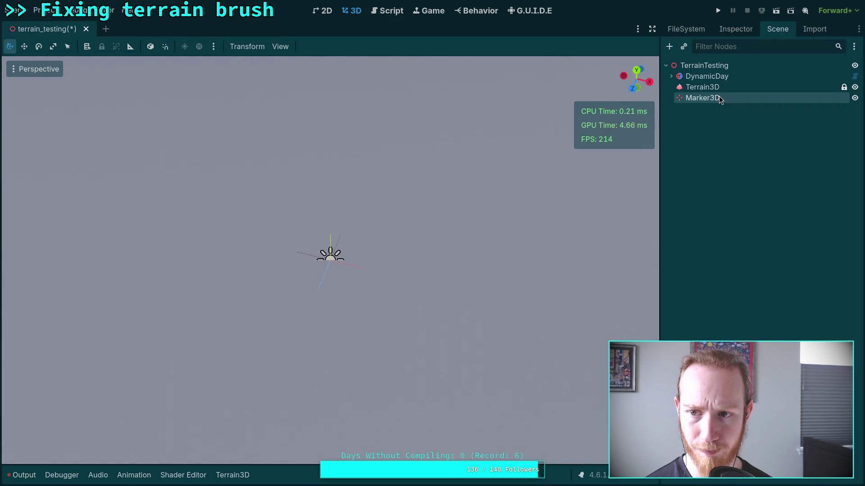
{"action": "left_click", "coordinate": [703, 87]}
{"action": "key", "text": "ctrl+s"}
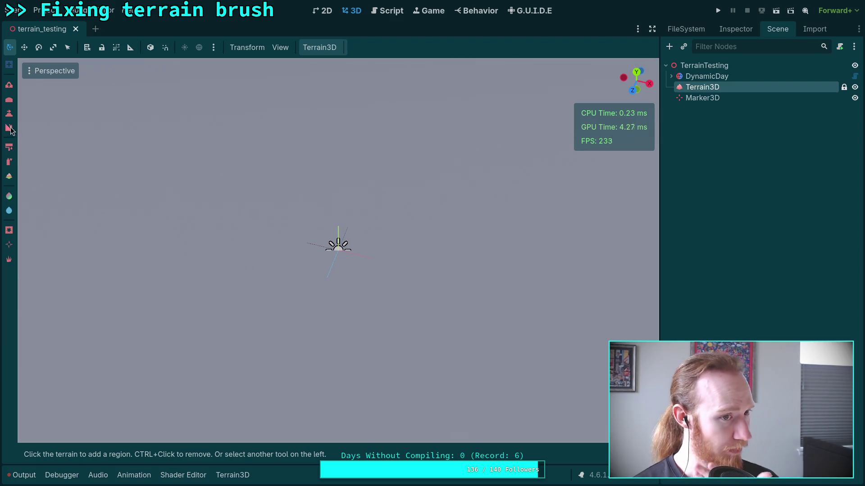
Choose a sculpting tool and brush shape, and set the brush height to 100.0
{"action": "left_click", "coordinate": [9, 113]}
{"action": "mouse_move", "coordinate": [28, 454]}
{"action": "left_click", "coordinate": [92, 412]}
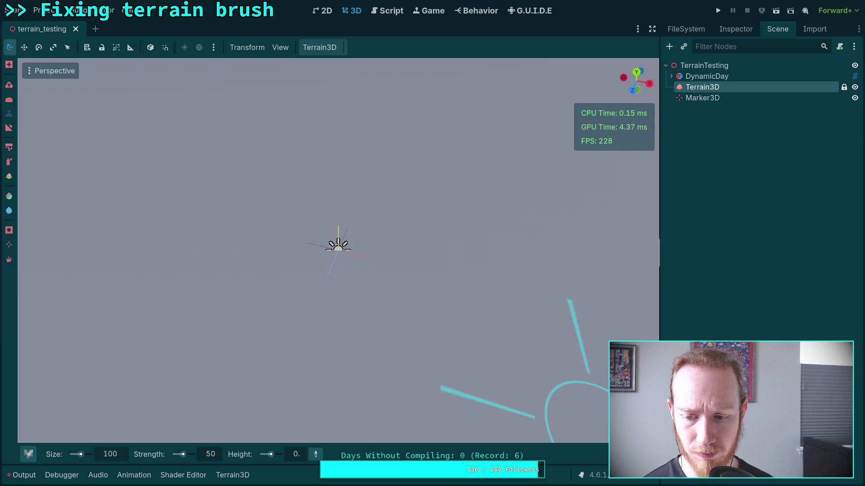
{"action": "mouse_move", "coordinate": [615, 454]}
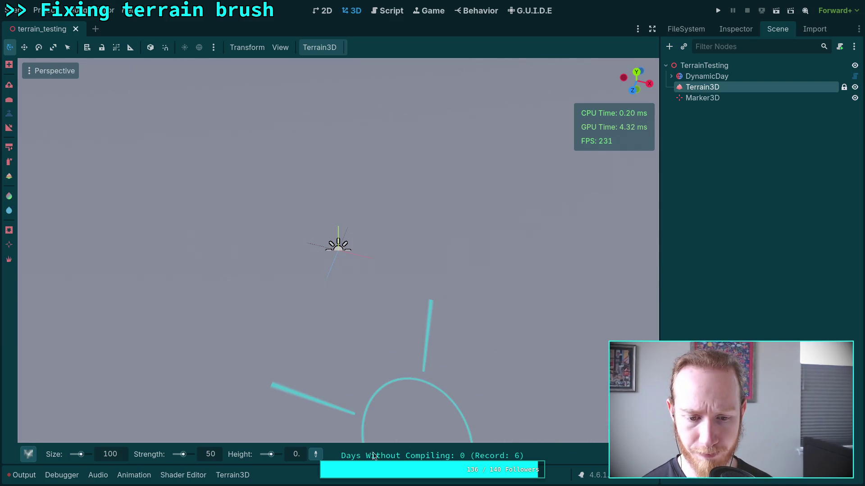
{"action": "type", "text": "10"}
{"action": "key", "text": "Return"}
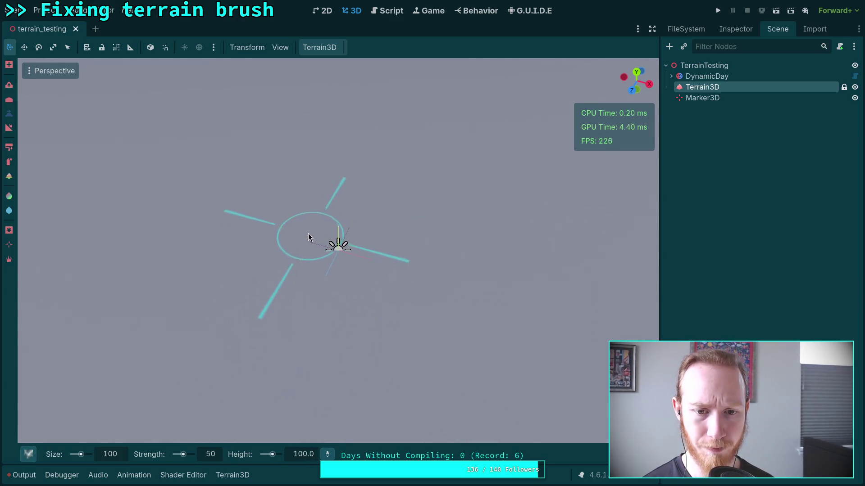
Set the brush size to 200 and stamp a mountain onto the flat terrain
{"action": "scroll", "coordinate": [309, 234], "scroll_direction": "down", "scroll_amount": 5}
{"action": "scroll", "coordinate": [269, 180], "scroll_direction": "up", "scroll_amount": 4}
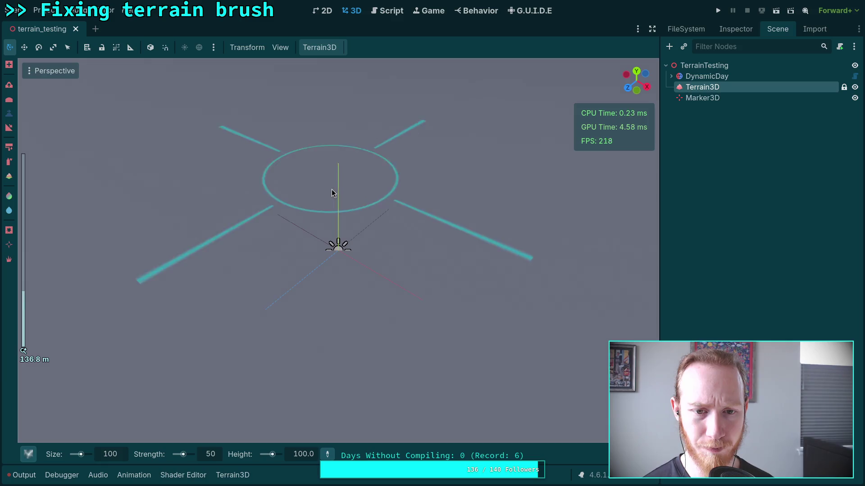
{"action": "left_click", "coordinate": [115, 457]}
{"action": "type", "text": "200"}
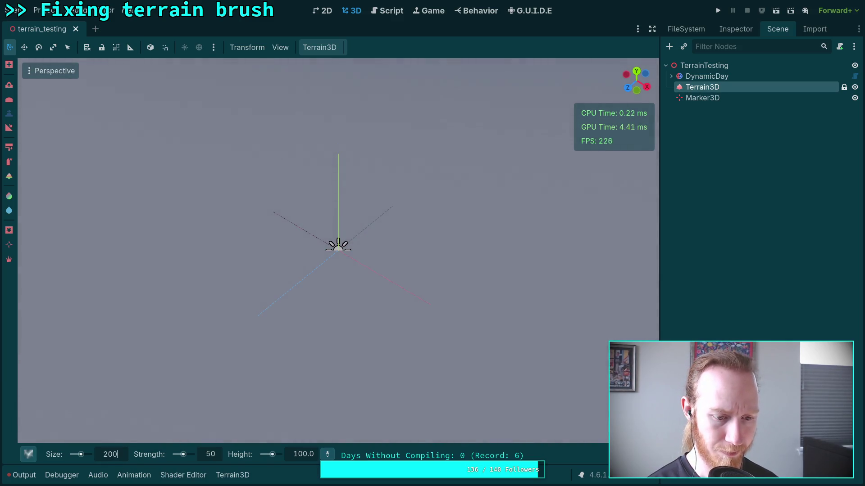
{"action": "key", "text": "Return"}
{"action": "scroll", "coordinate": [327, 137], "scroll_direction": "down", "scroll_amount": 2}
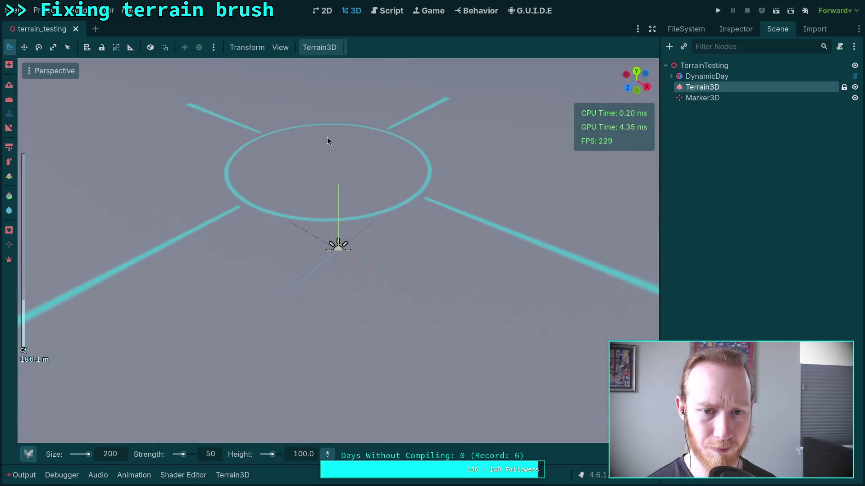
{"action": "left_click", "coordinate": [325, 142]}
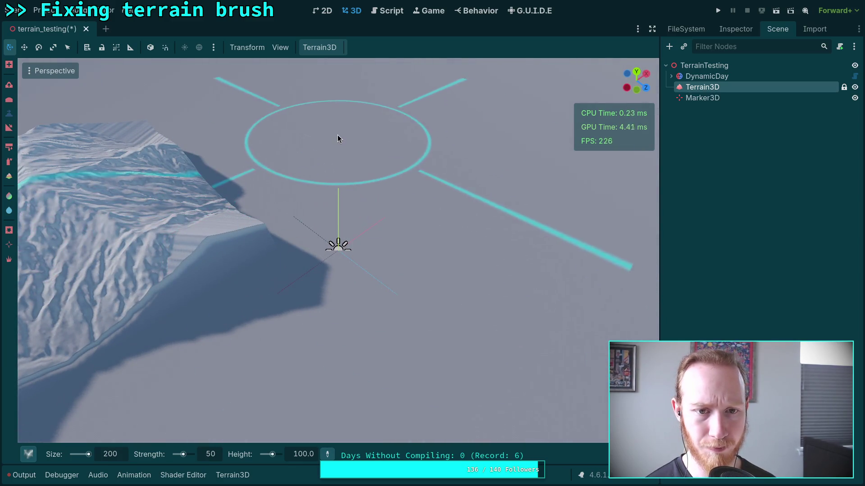
Stamp a second mountain beside the first and fly the camera around both blocks
{"action": "left_click", "coordinate": [339, 135]}
{"action": "scroll", "coordinate": [357, 189], "scroll_direction": "up", "scroll_amount": 3}
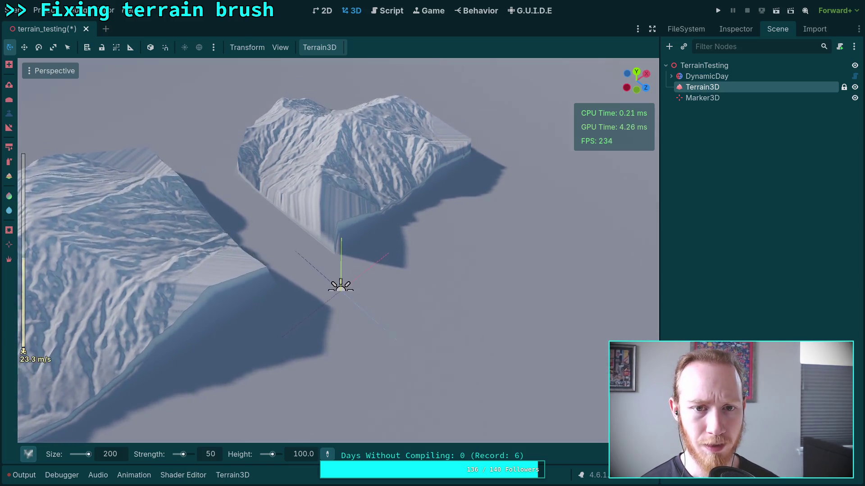
{"action": "key", "text": "w"}
{"action": "key", "text": "s"}
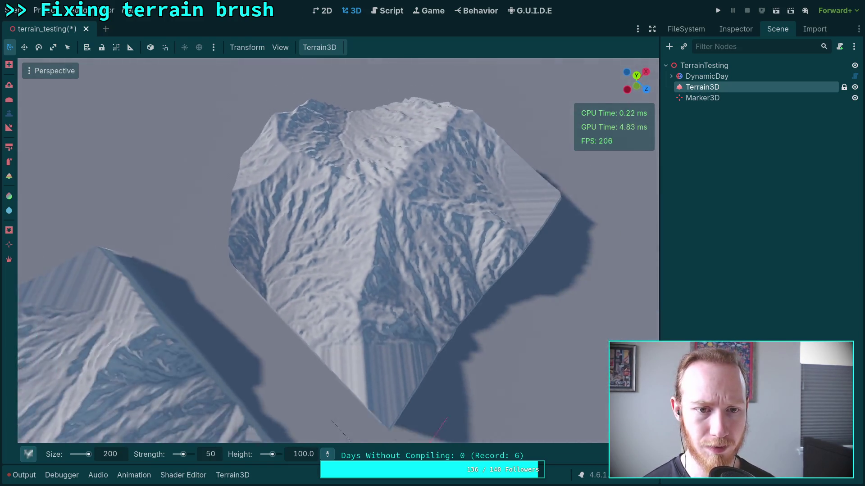
{"action": "key", "text": "e"}
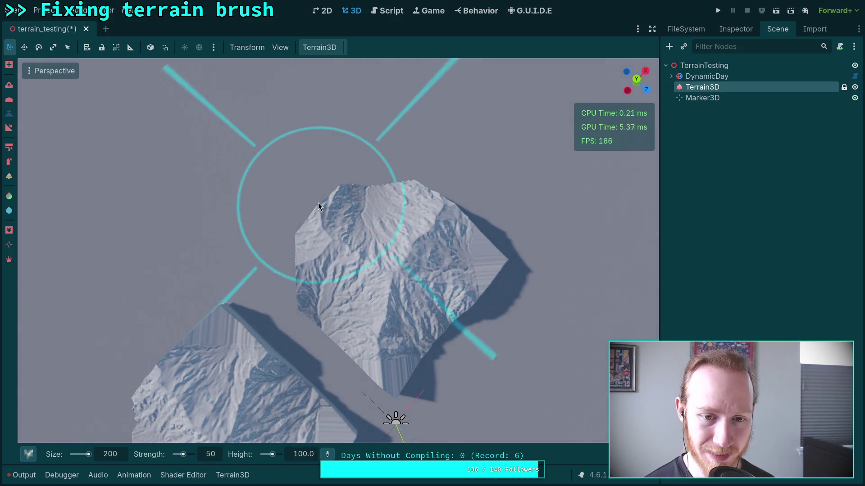
{"action": "key", "text": "w"}
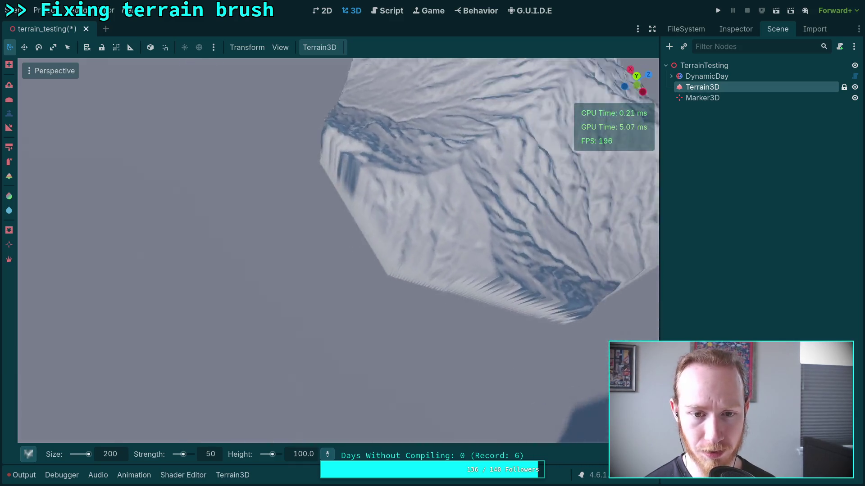
{"action": "key", "text": "d"}
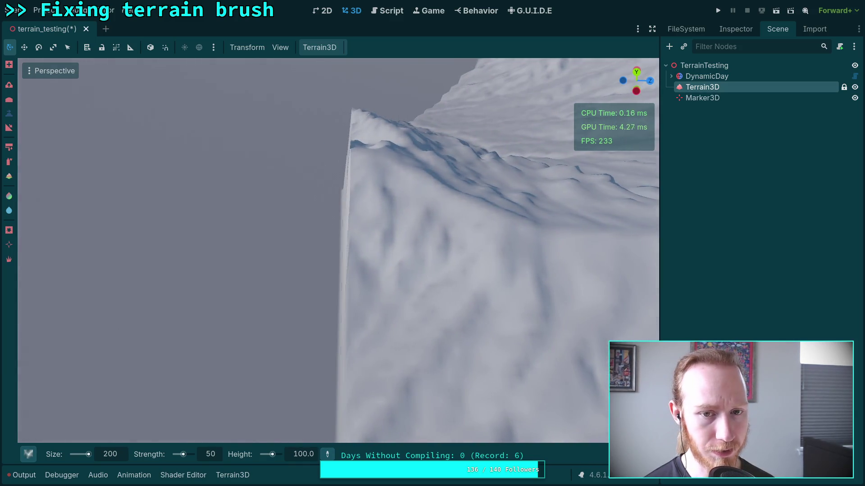
{"action": "key", "text": "s"}
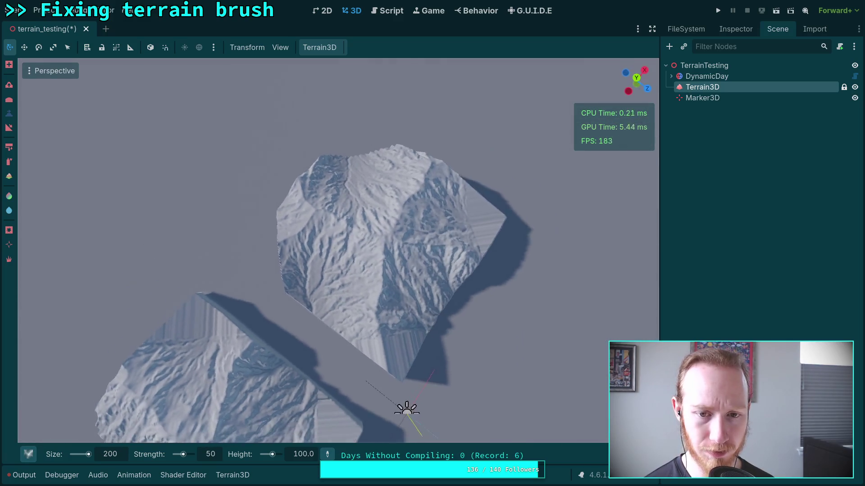
{"action": "key", "text": "d"}
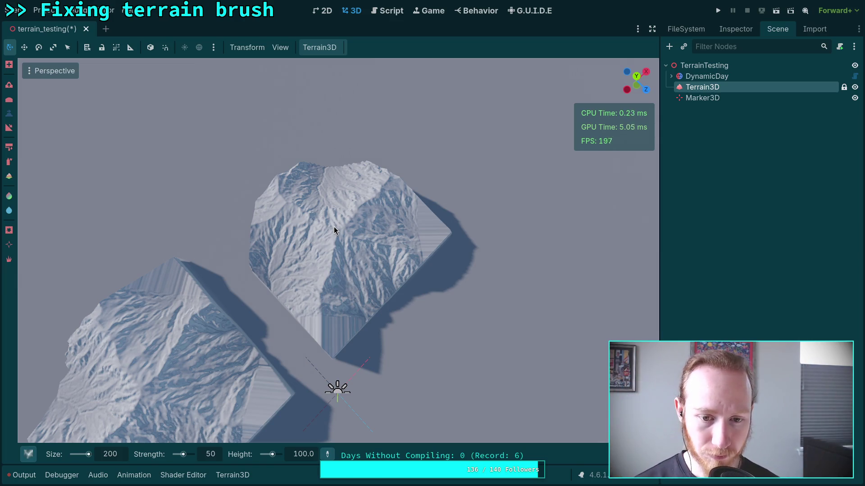
Zoom and orbit around the mountains to inspect their cliff edges, then switch to the Script workspace
{"action": "scroll", "coordinate": [333, 231], "scroll_direction": "up", "scroll_amount": 5}
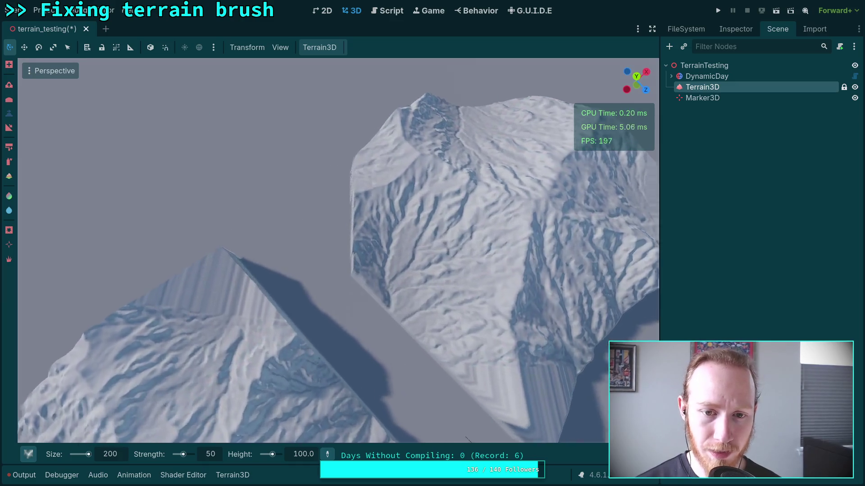
{"action": "scroll", "coordinate": [270, 234], "scroll_direction": "up", "scroll_amount": 5}
{"action": "scroll", "coordinate": [292, 237], "scroll_direction": "up", "scroll_amount": 3}
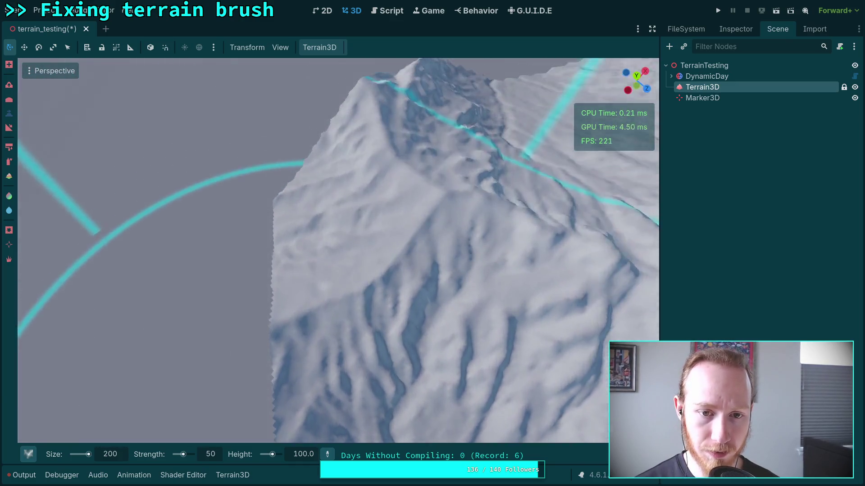
{"action": "scroll", "coordinate": [423, 230], "scroll_direction": "down", "scroll_amount": 8}
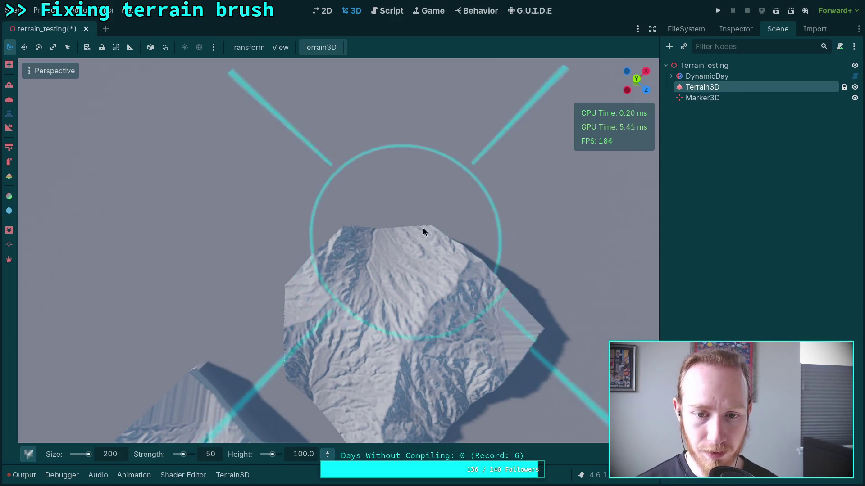
{"action": "mouse_move", "coordinate": [423, 229]}
{"action": "left_mouse_down"}
{"action": "mouse_move", "coordinate": [360, 226]}
{"action": "mouse_move", "coordinate": [347, 207]}
{"action": "mouse_move", "coordinate": [340, 230]}
{"action": "left_mouse_up"}
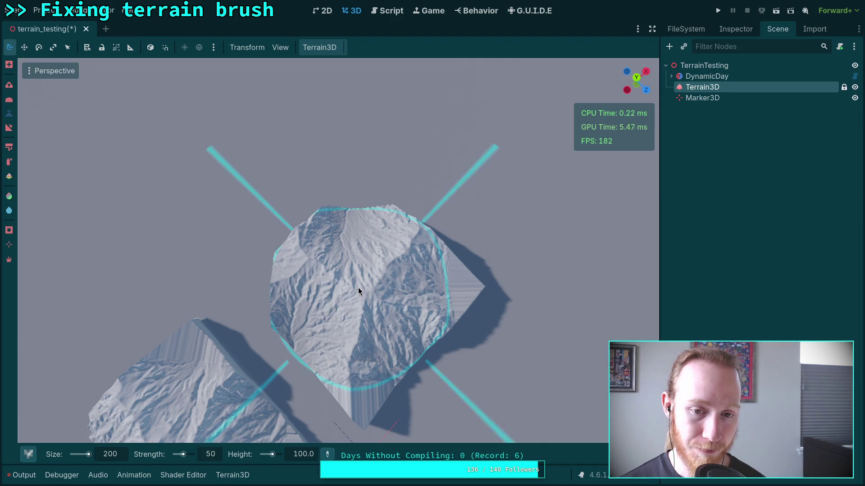
{"action": "left_click", "coordinate": [383, 11]}
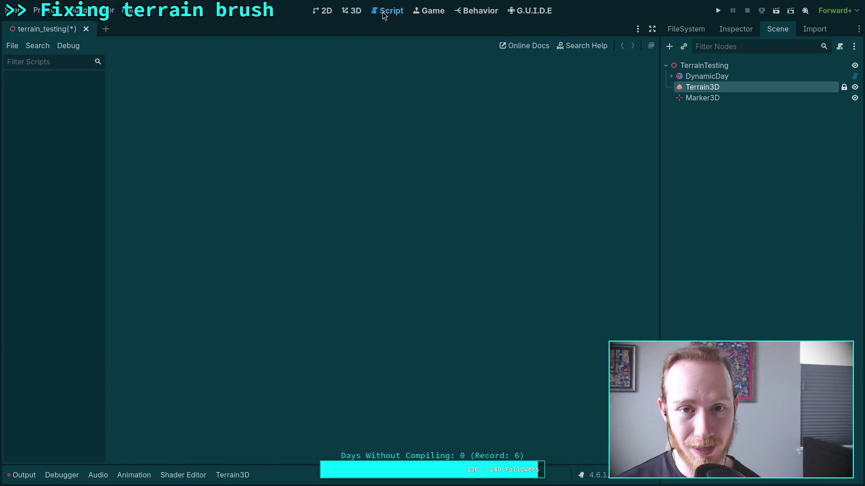
Return to the 3D view, check the build output on workspace 3, then alternate between Godot and Neovim
{"action": "left_click", "coordinate": [351, 11]}
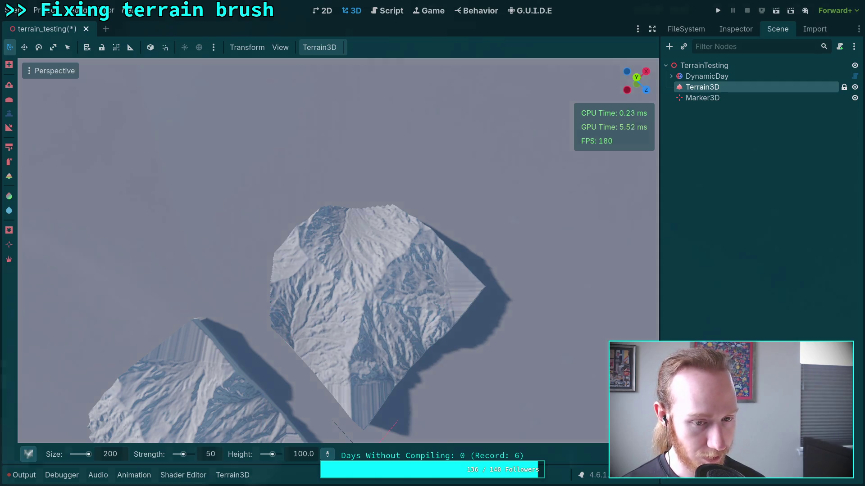
{"action": "key", "text": "super+3"}
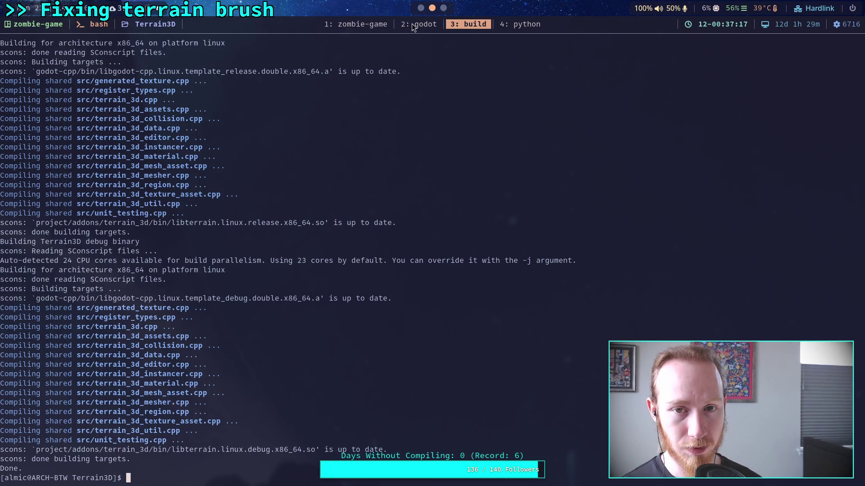
{"action": "left_click", "coordinate": [413, 28]}
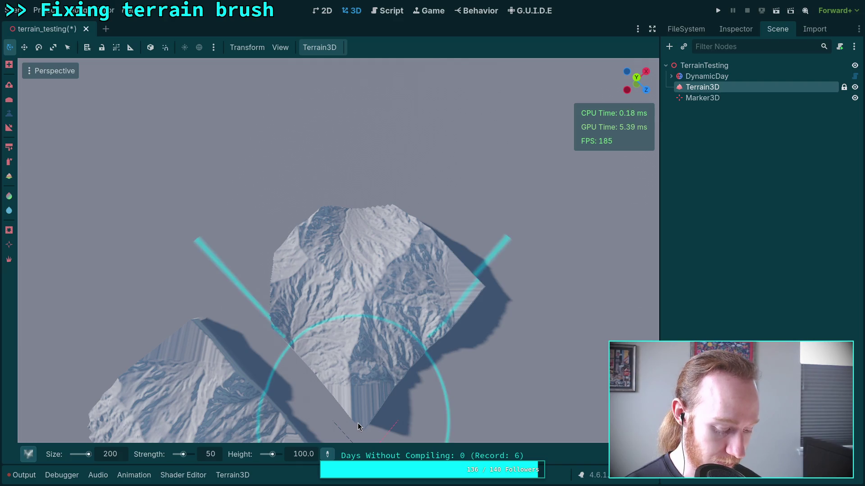
{"action": "key", "text": "alt+Tab"}
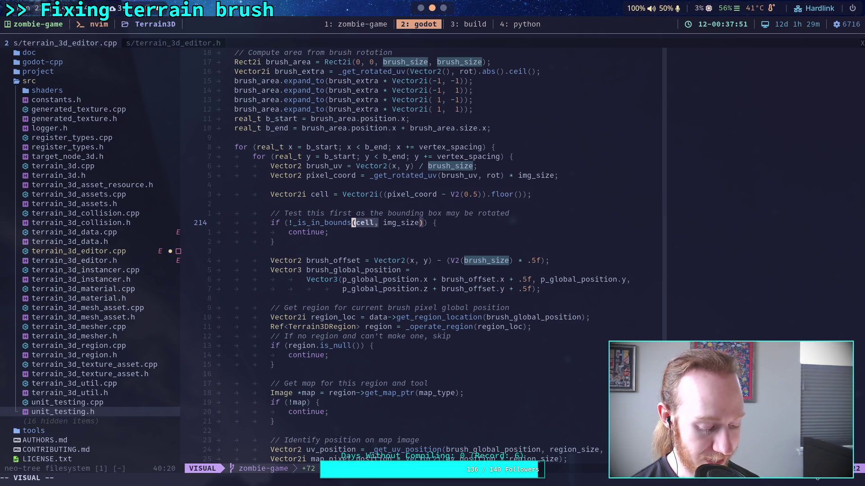
{"action": "key", "text": "alt+Tab"}
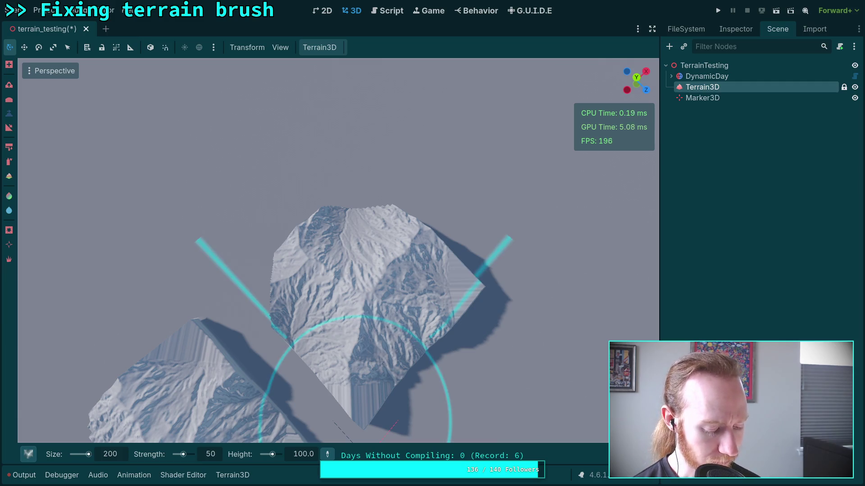
{"action": "key", "text": "super+2"}
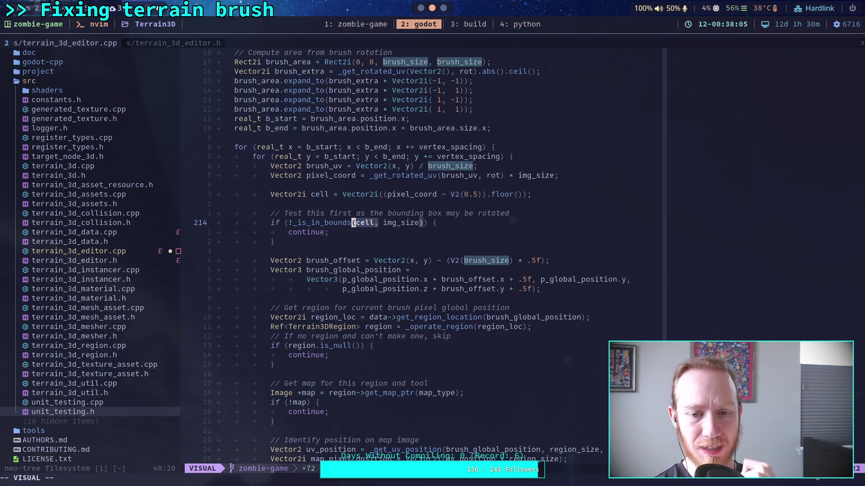
Search for _is_in_bounds in terrain_3d_editor.cpp, then open its definition in terrain_3d_editor.h
{"action": "type", "text": "/"}
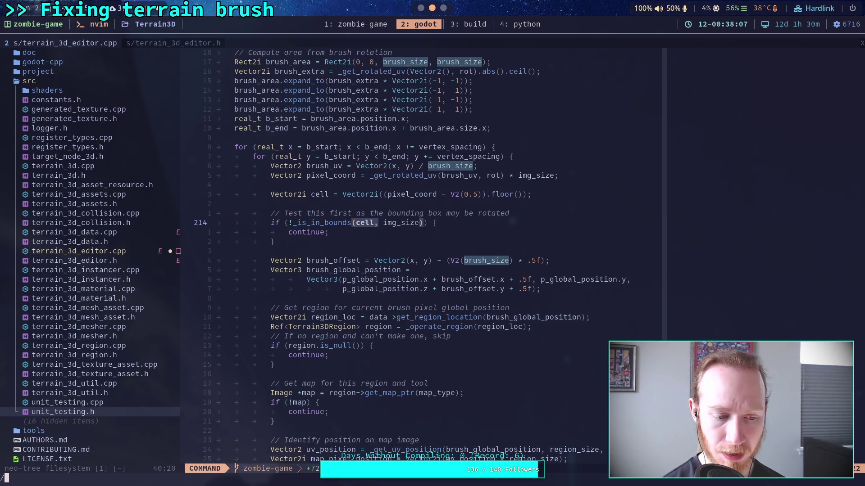
{"action": "type", "text": "_is_in_bounds"}
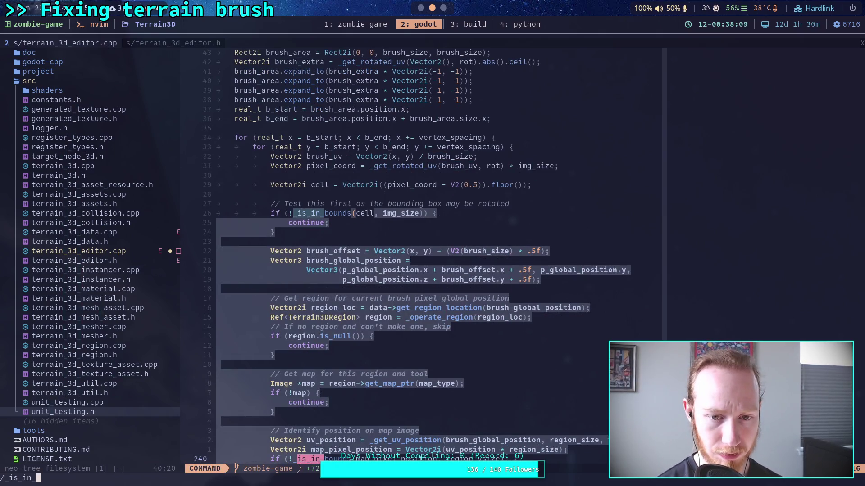
{"action": "key", "text": "Return"}
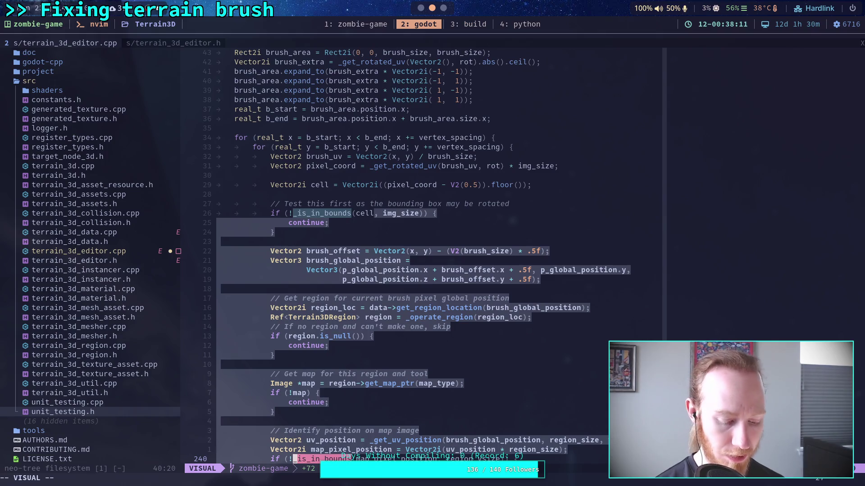
{"action": "key", "text": "Escape"}
{"action": "key", "text": "slash"}
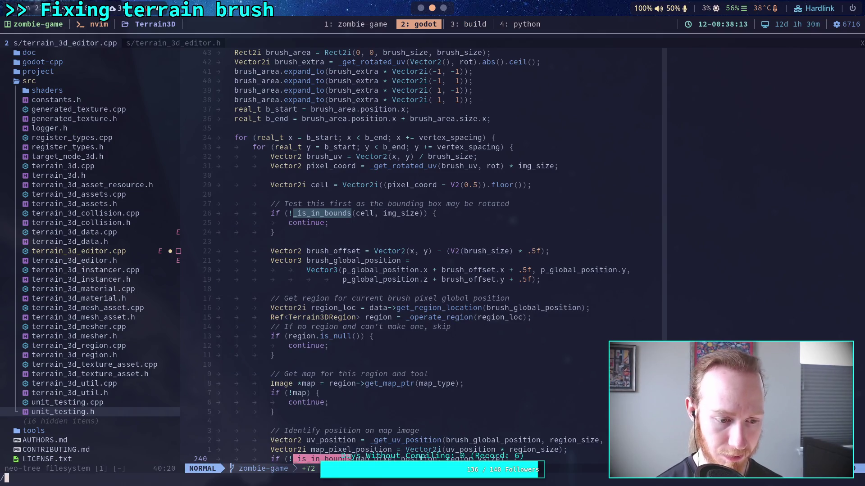
{"action": "key", "text": "Up"}
{"action": "key", "text": "Return"}
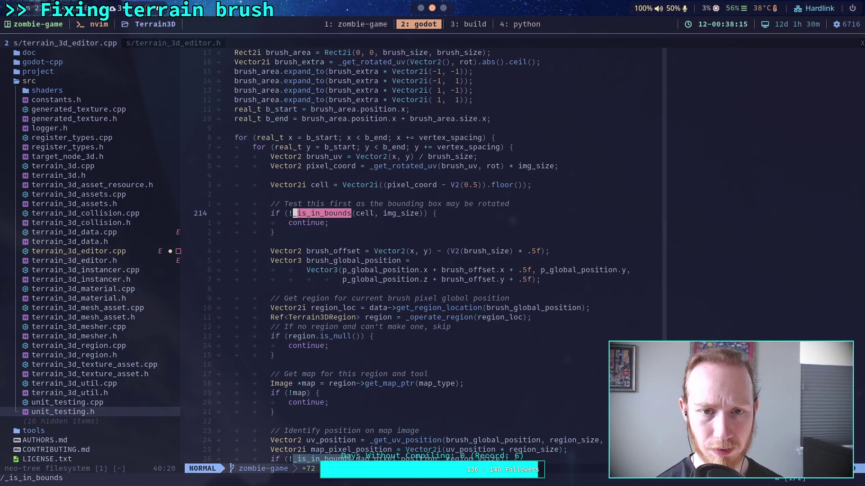
{"action": "left_click", "coordinate": [197, 43]}
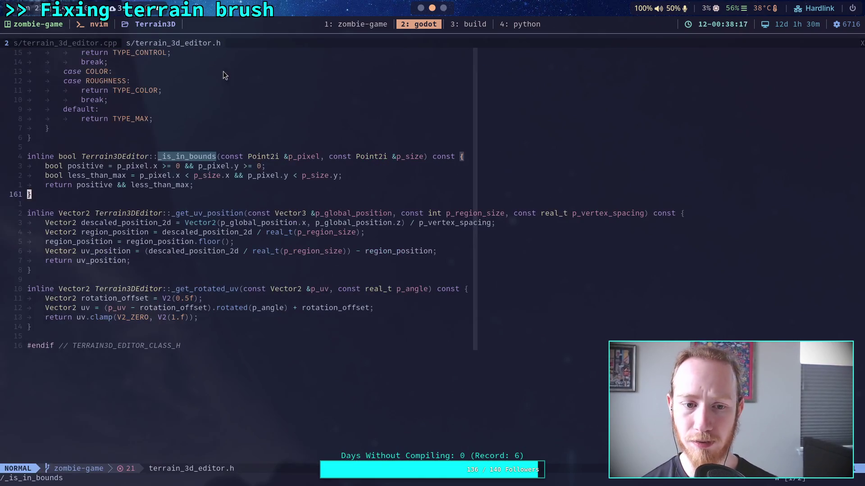